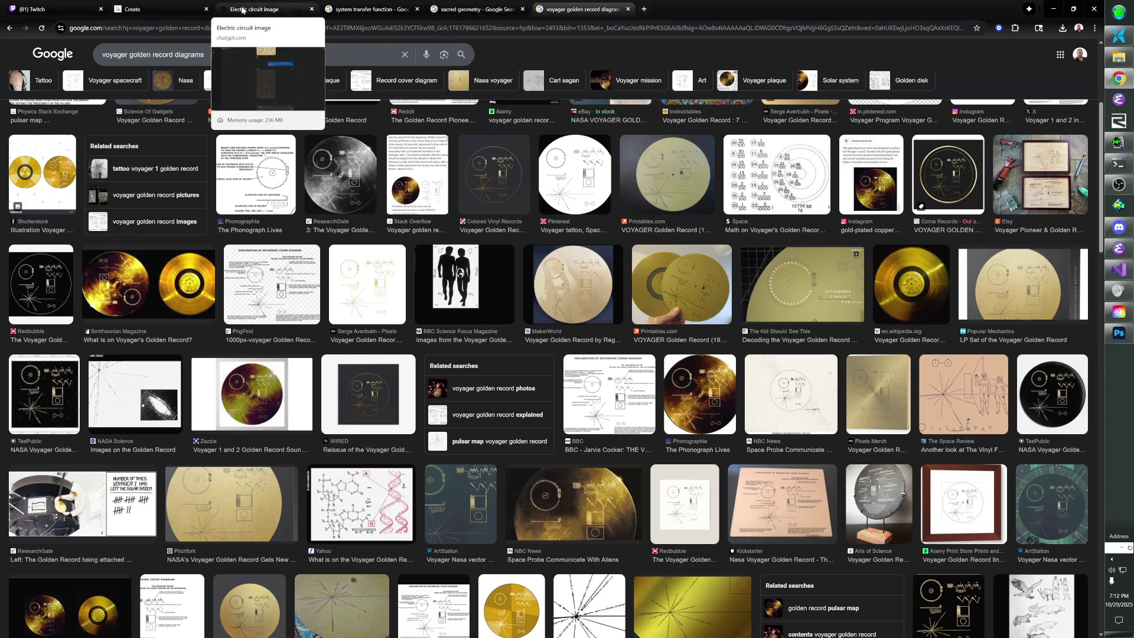
Return to the Electric circuit image chat and view the latest diagram of moons, crystals, eye and stars.
{"action": "left_click", "coordinate": [288, 8]}
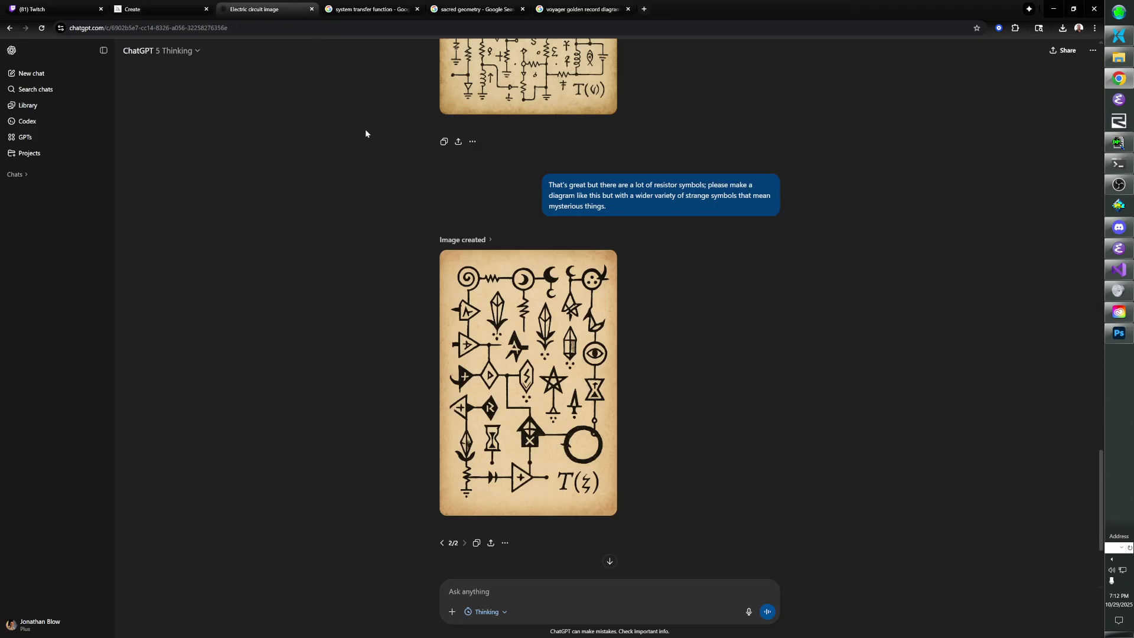
{"action": "scroll", "coordinate": [522, 246], "scroll_direction": "up", "scroll_amount": 1}
{"action": "scroll", "coordinate": [522, 246], "scroll_direction": "down", "scroll_amount": 1}
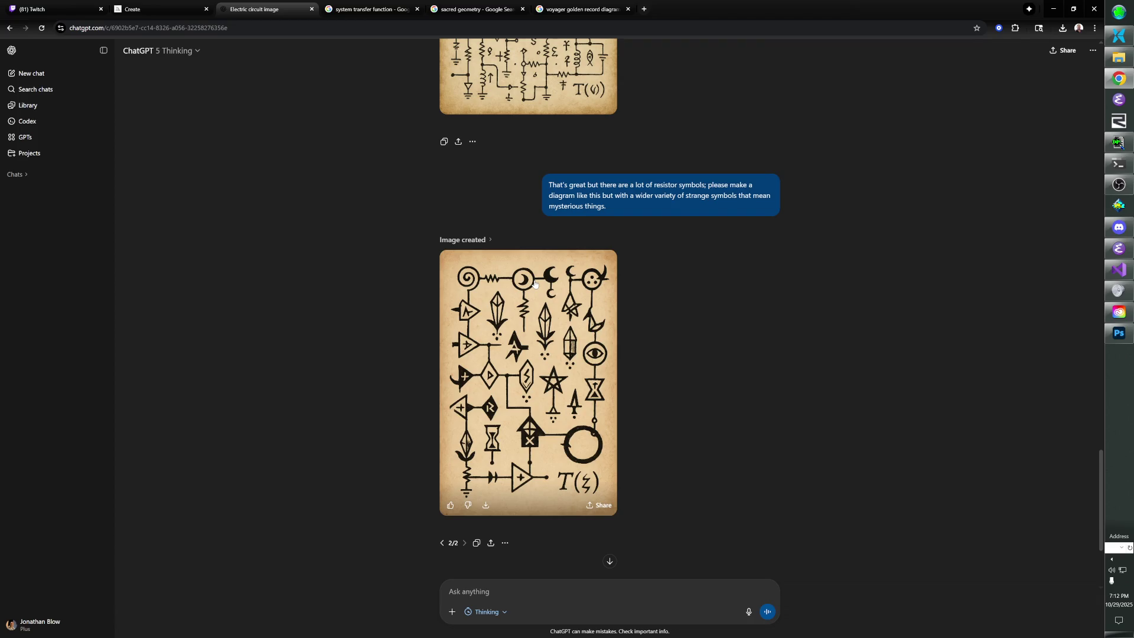
{"action": "scroll", "coordinate": [535, 283], "scroll_direction": "up", "scroll_amount": 2}
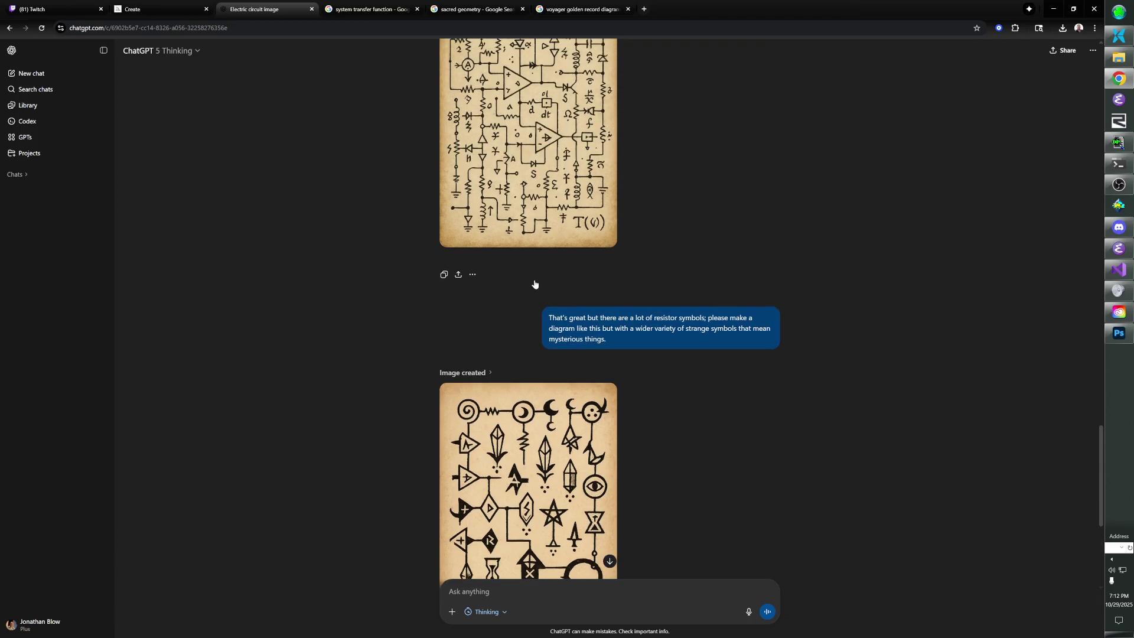
{"action": "scroll", "coordinate": [535, 283], "scroll_direction": "down", "scroll_amount": 1}
{"action": "scroll", "coordinate": [534, 286], "scroll_direction": "down", "scroll_amount": 1}
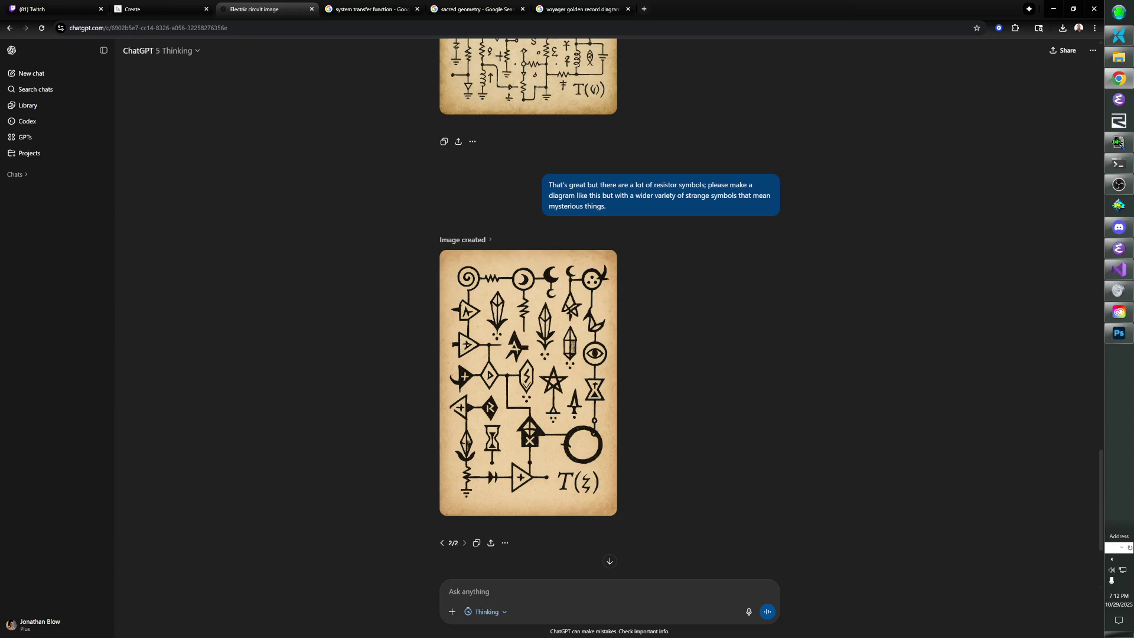
Ask for a version with many more components that looks like a hippie chick's sacred geometry tattoo.
{"action": "type", "text": "Like this but m"}
{"action": "type", "text": "uch"}
{"action": "key", "text": "BackSpace"}
{"action": "type", "text": "any more components, an"}
{"action": "type", "text": "d make"}
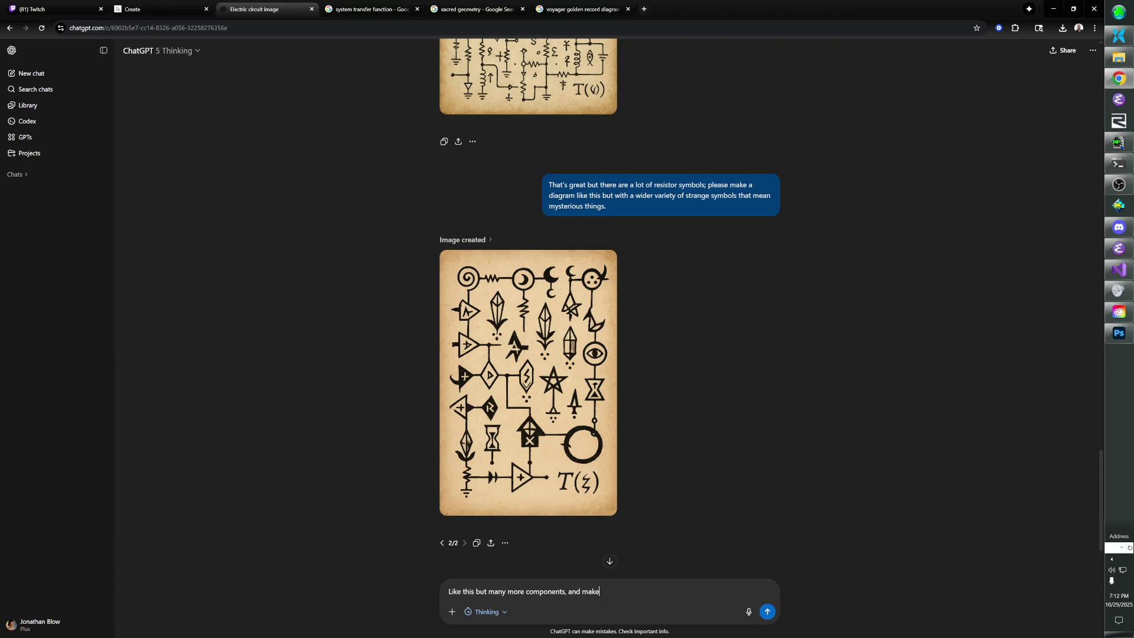
{"action": "type", "text": " it look like "}
{"action": "type", "text": "a hippie chick"}
{"action": "type", "text": "'s sacred geometr"}
{"action": "type", "text": "y tattoo."}
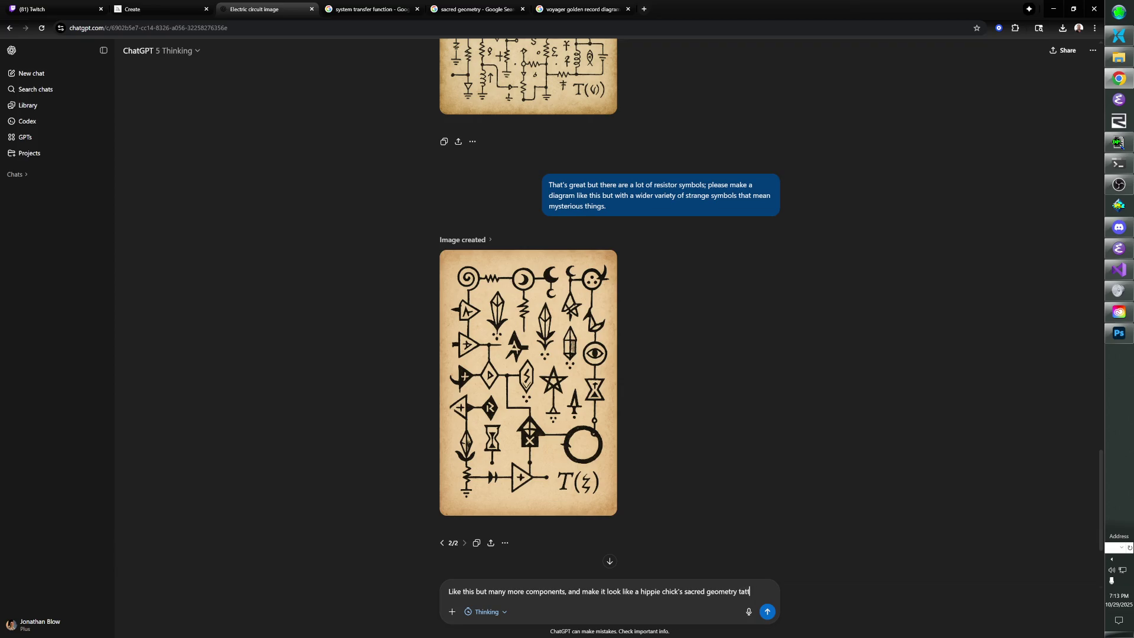
{"action": "key", "text": "Return"}
{"action": "scroll", "coordinate": [484, 466], "scroll_direction": "up", "scroll_amount": 7}
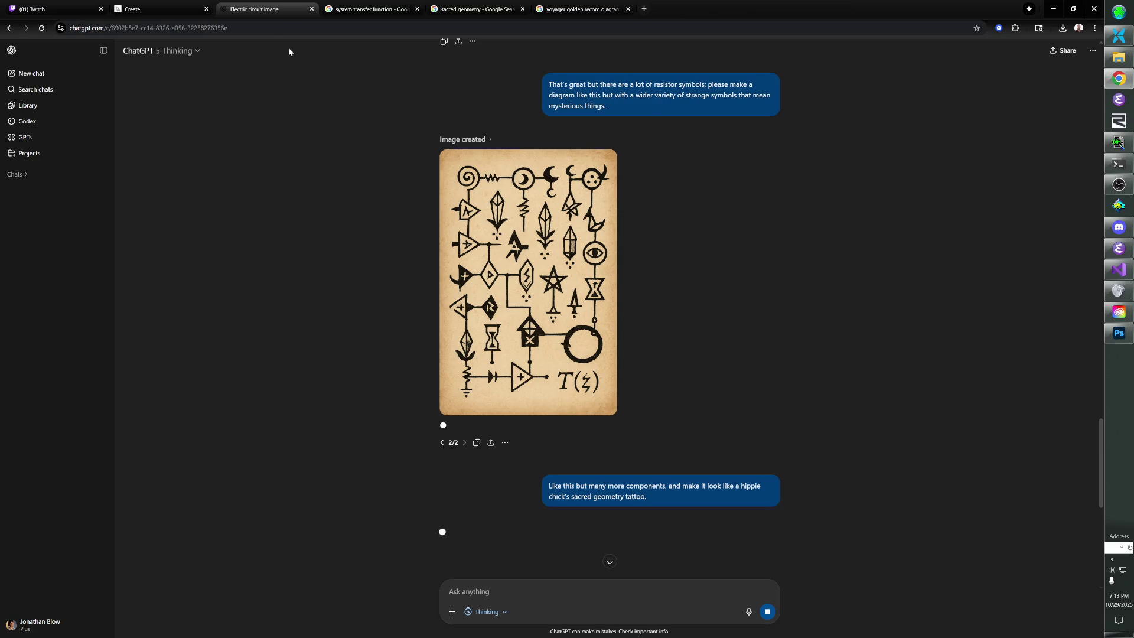
{"action": "left_click", "coordinate": [142, 12]}
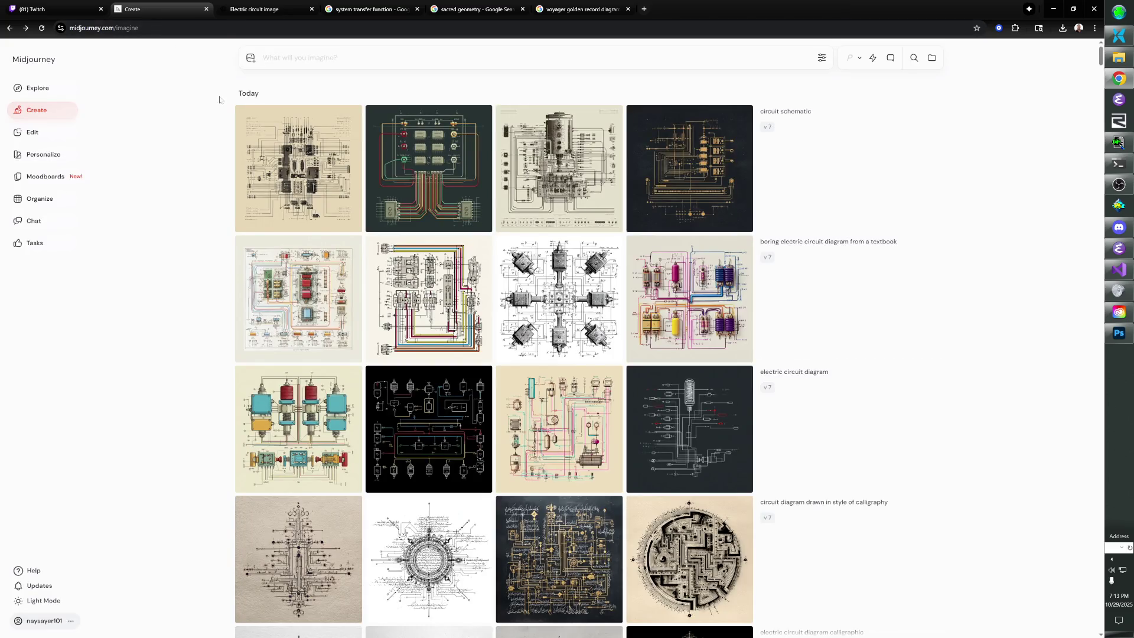
Close Midjourney and open the chat-linked github.com/denismm/mystical_ps repository in a new tab.
{"action": "key", "text": "ctrl+w"}
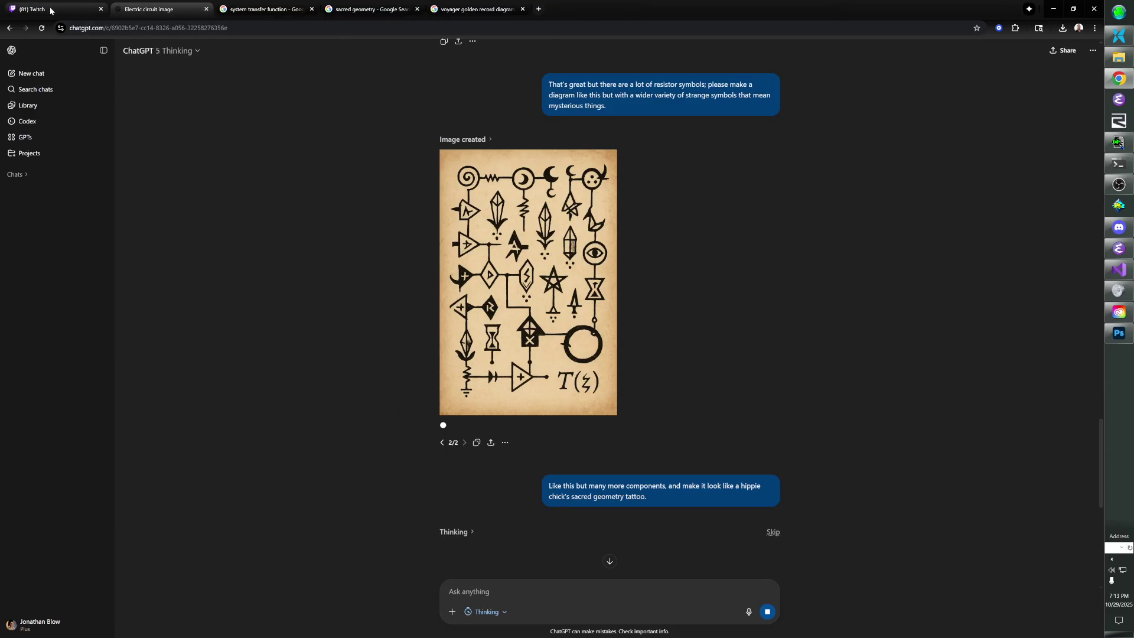
{"action": "left_click", "coordinate": [51, 10]}
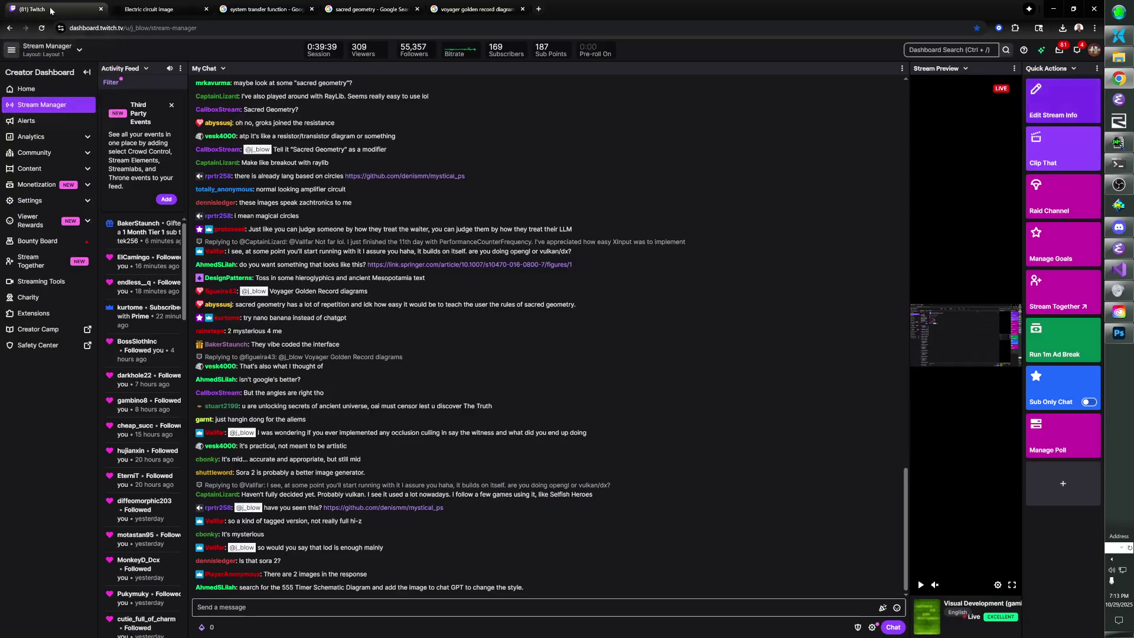
{"action": "middle_click", "coordinate": [378, 507]}
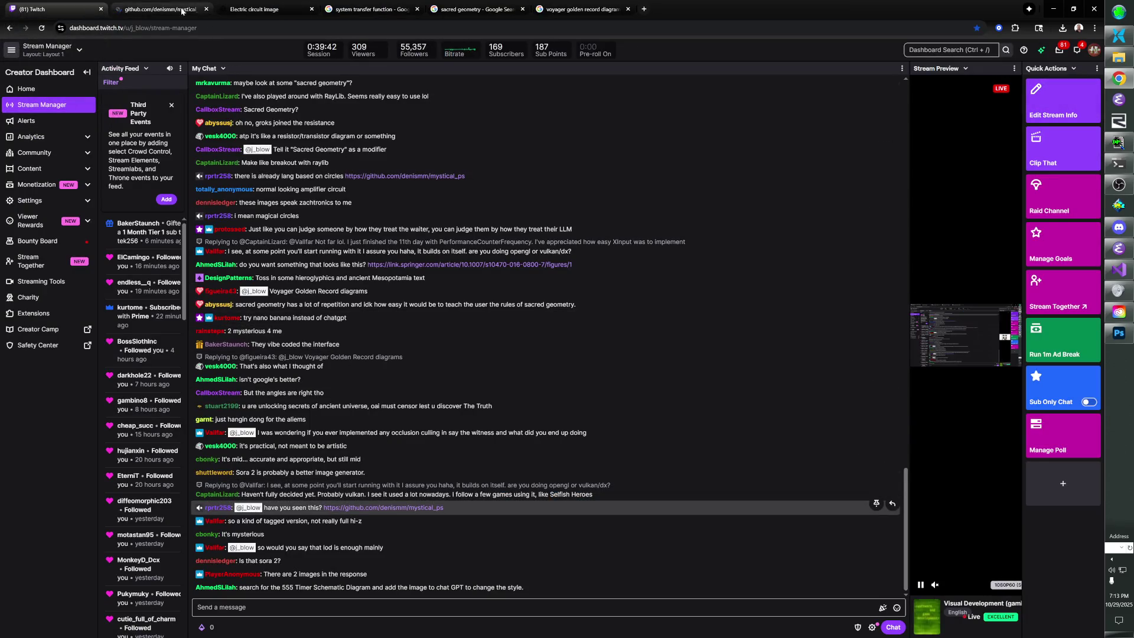
{"action": "left_click", "coordinate": [182, 10]}
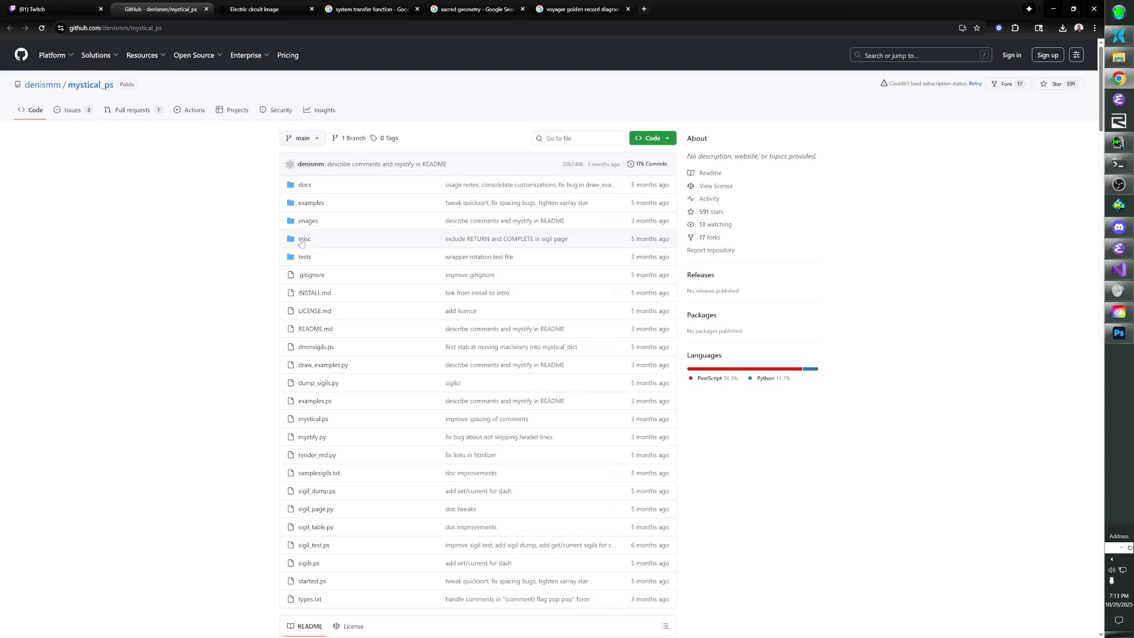
{"action": "scroll", "coordinate": [315, 313], "scroll_direction": "down", "scroll_amount": 9}
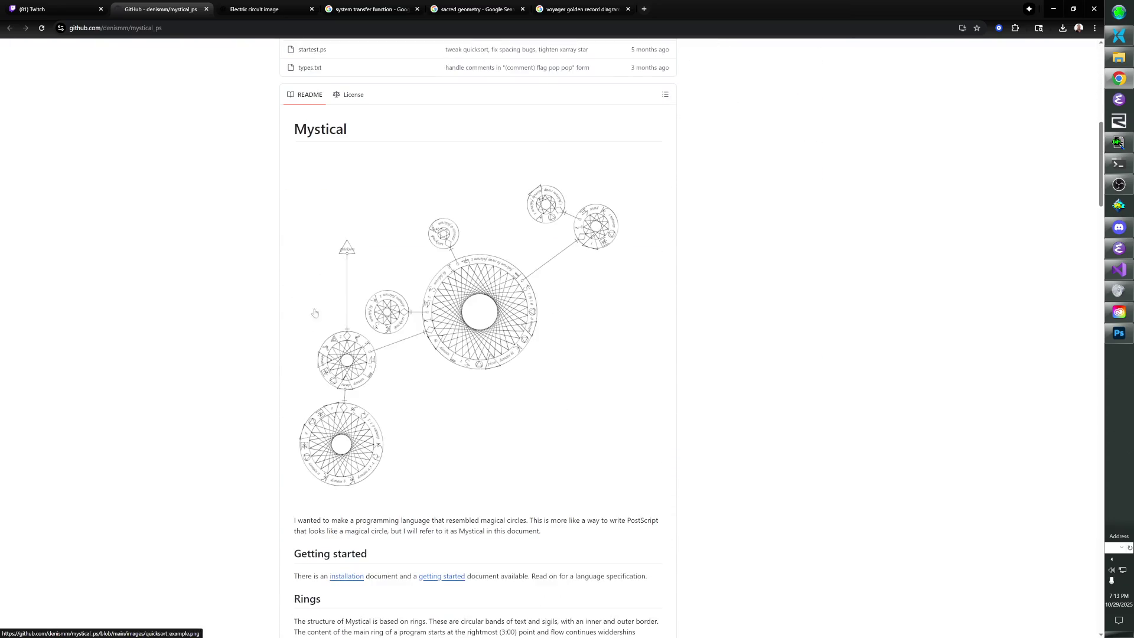
{"action": "scroll", "coordinate": [267, 356], "scroll_direction": "down", "scroll_amount": 2}
{"action": "scroll", "coordinate": [268, 356], "scroll_direction": "down", "scroll_amount": 4}
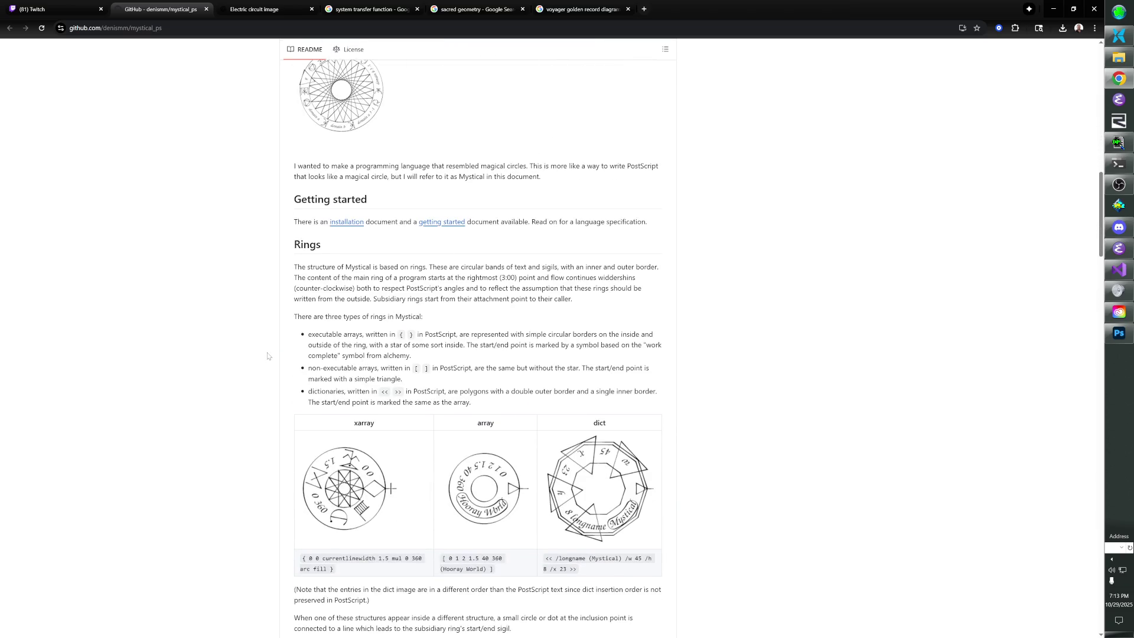
{"action": "scroll", "coordinate": [268, 356], "scroll_direction": "up", "scroll_amount": 1}
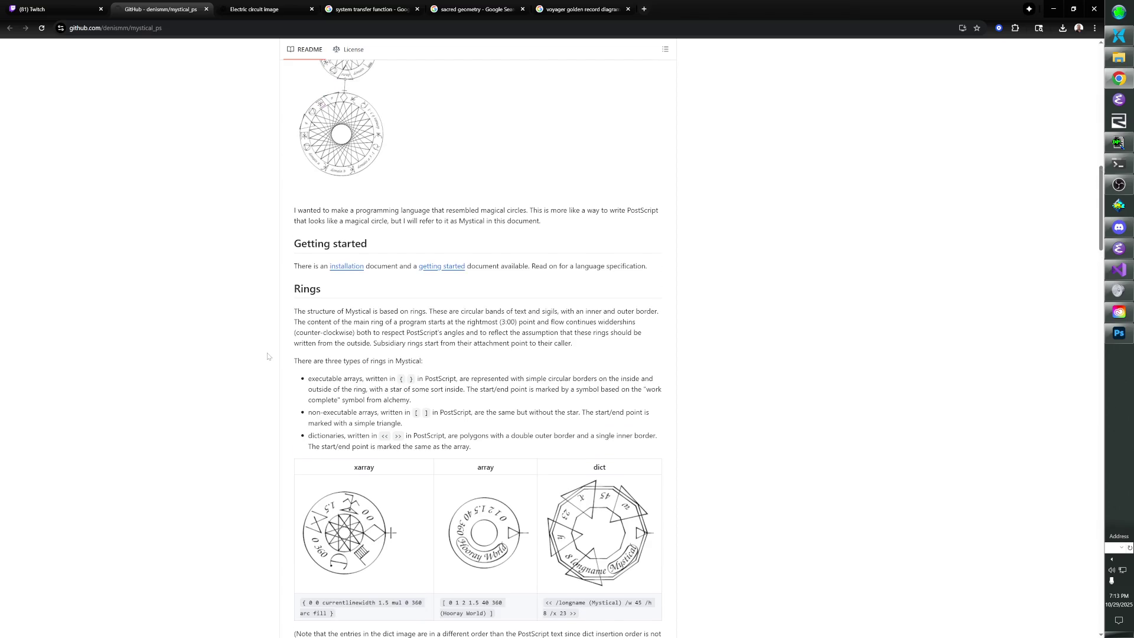
{"action": "scroll", "coordinate": [268, 356], "scroll_direction": "down", "scroll_amount": 2}
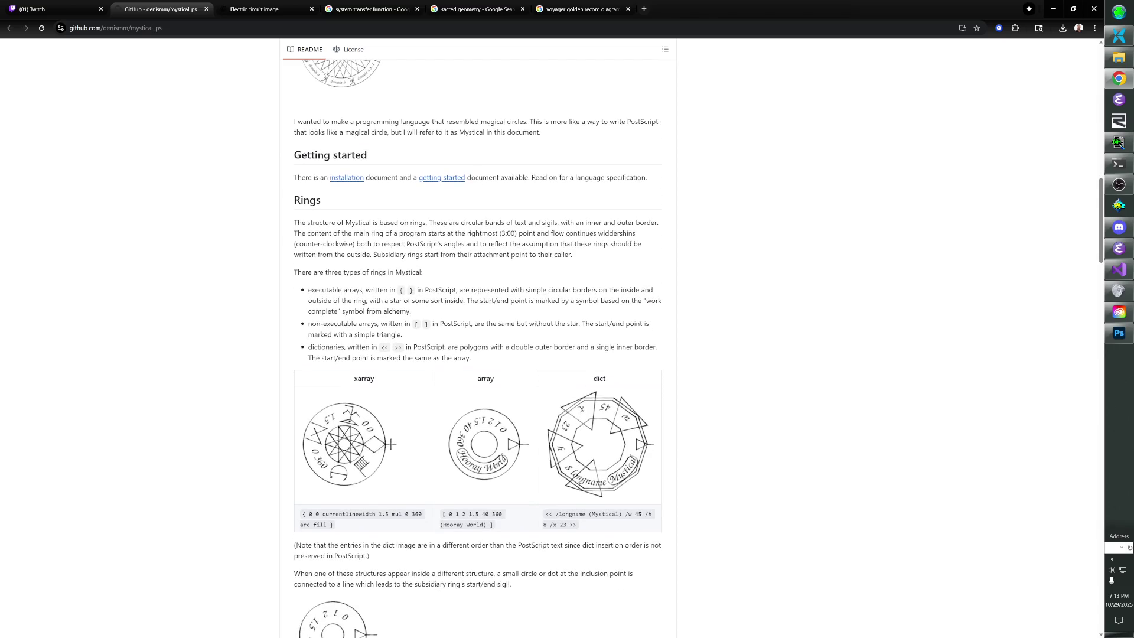
{"action": "scroll", "coordinate": [349, 349], "scroll_direction": "down", "scroll_amount": 2}
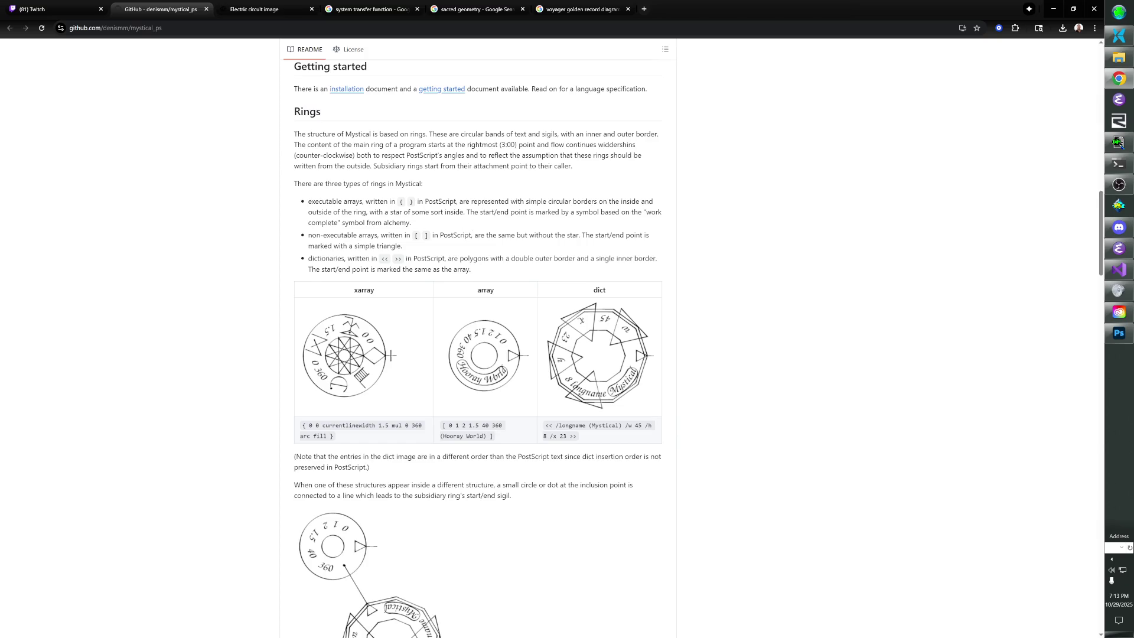
{"action": "scroll", "coordinate": [416, 251], "scroll_direction": "down", "scroll_amount": 5}
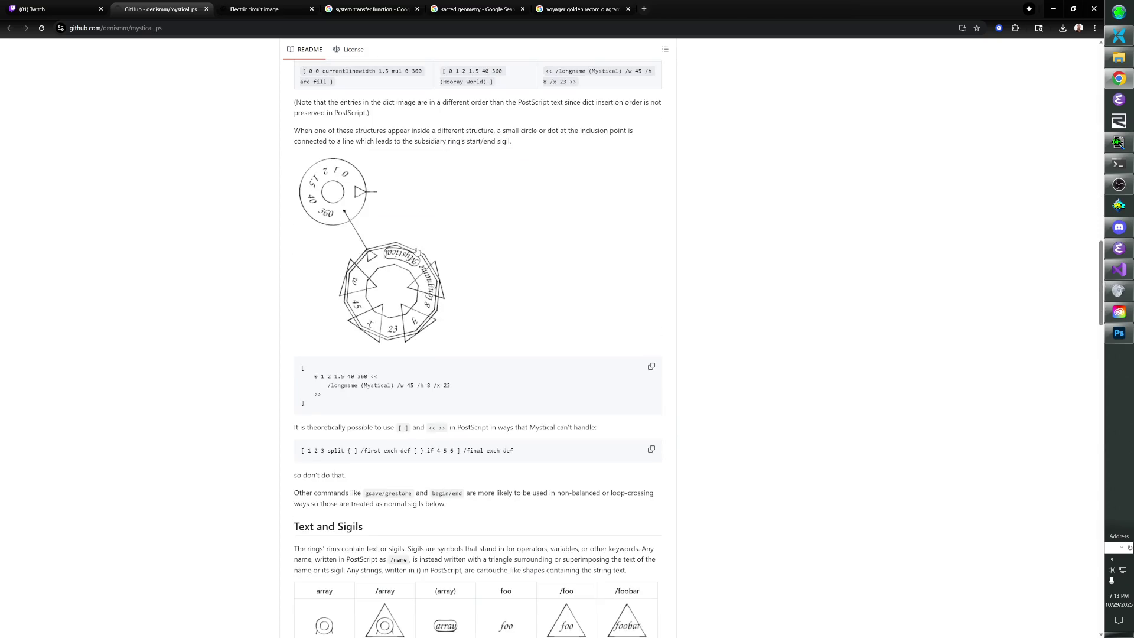
{"action": "scroll", "coordinate": [418, 247], "scroll_direction": "up", "scroll_amount": 1}
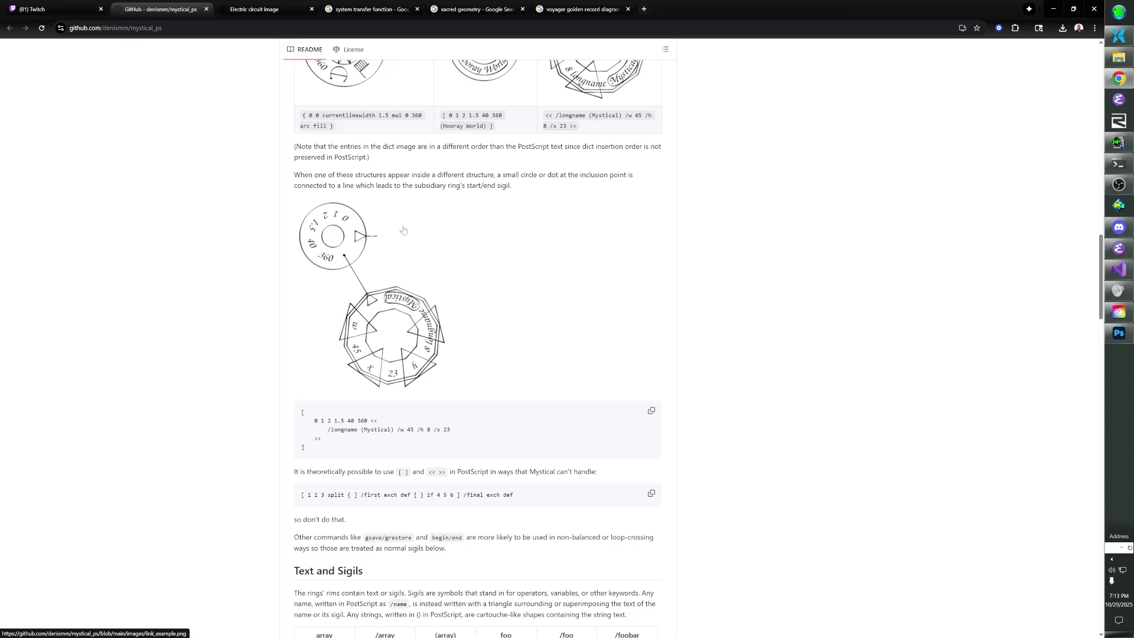
{"action": "scroll", "coordinate": [403, 230], "scroll_direction": "down", "scroll_amount": 7}
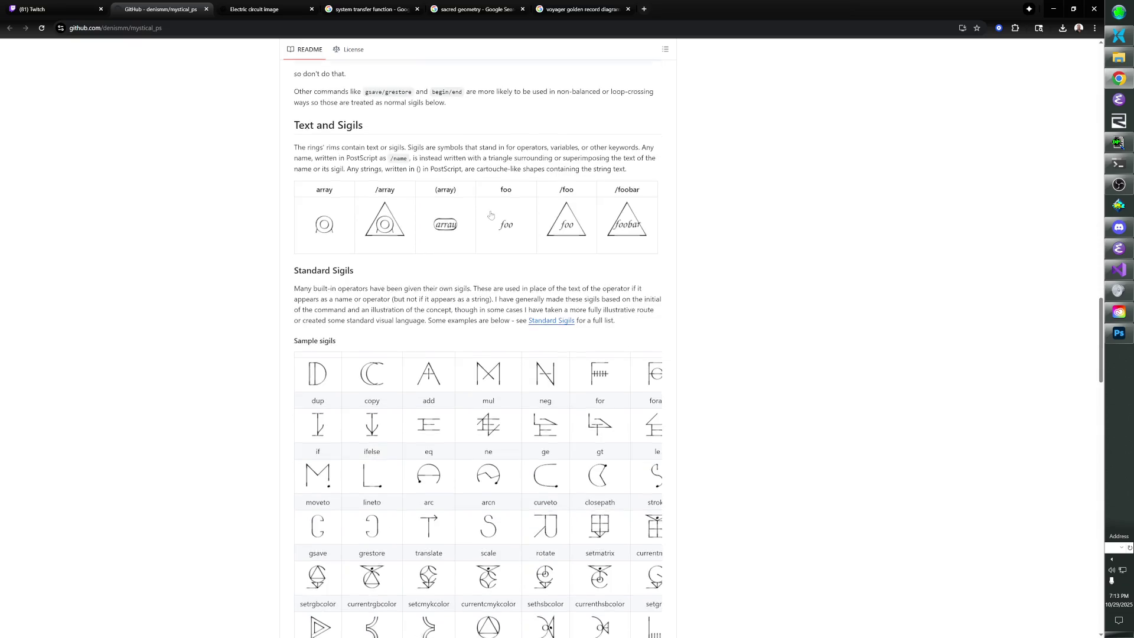
{"action": "scroll", "coordinate": [490, 214], "scroll_direction": "down", "scroll_amount": 14}
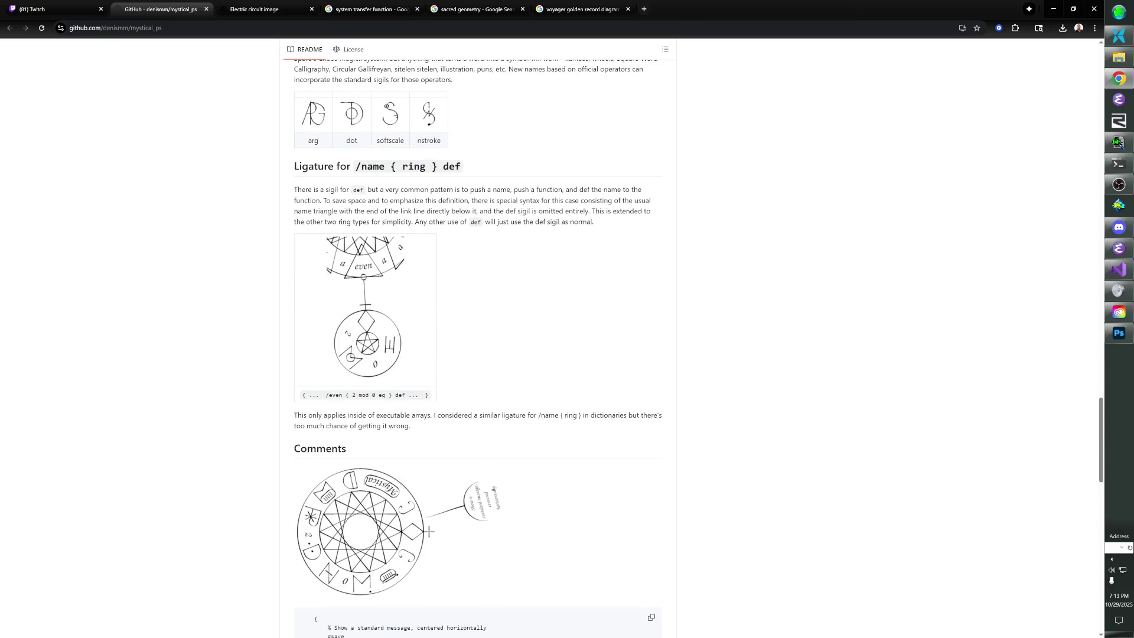
{"action": "scroll", "coordinate": [493, 216], "scroll_direction": "down", "scroll_amount": 4}
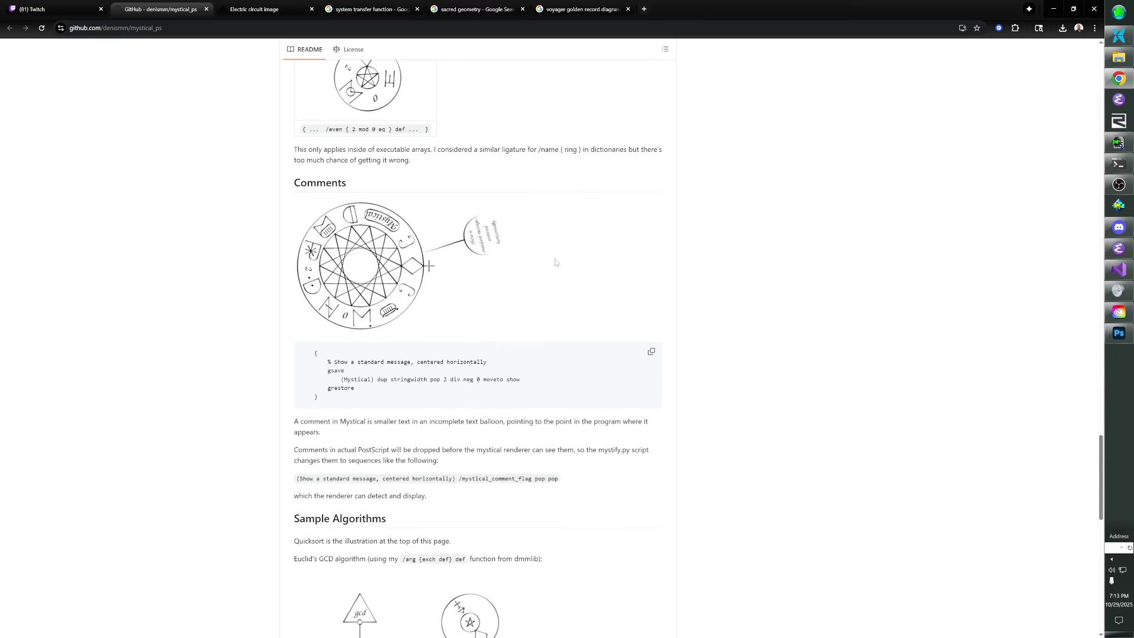
{"action": "scroll", "coordinate": [554, 261], "scroll_direction": "down", "scroll_amount": 6}
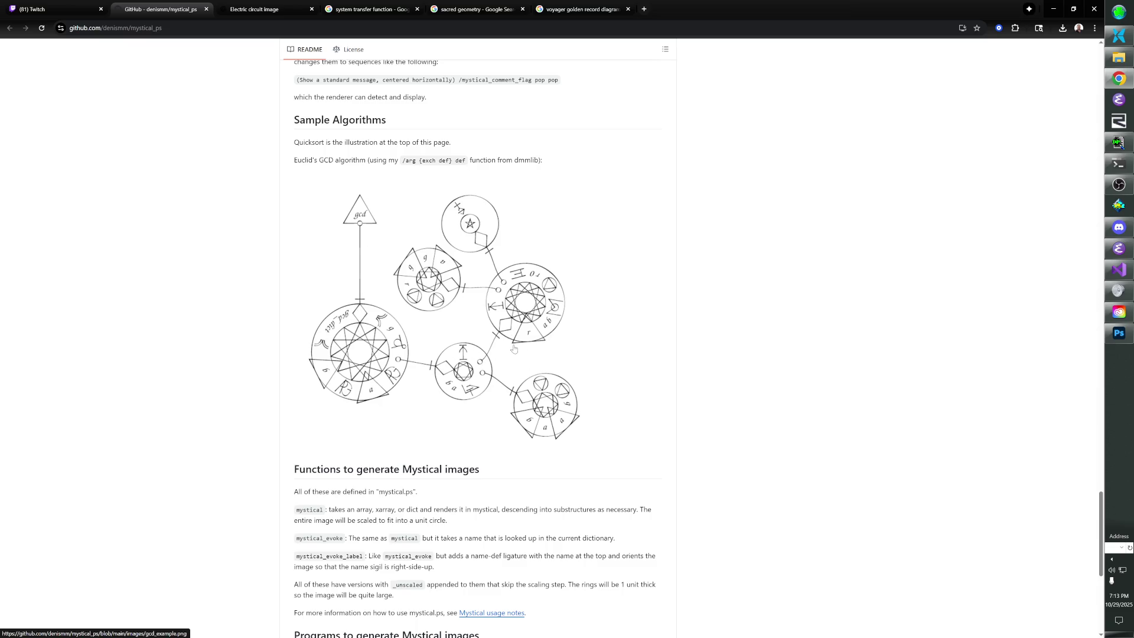
{"action": "right_click", "coordinate": [453, 314]}
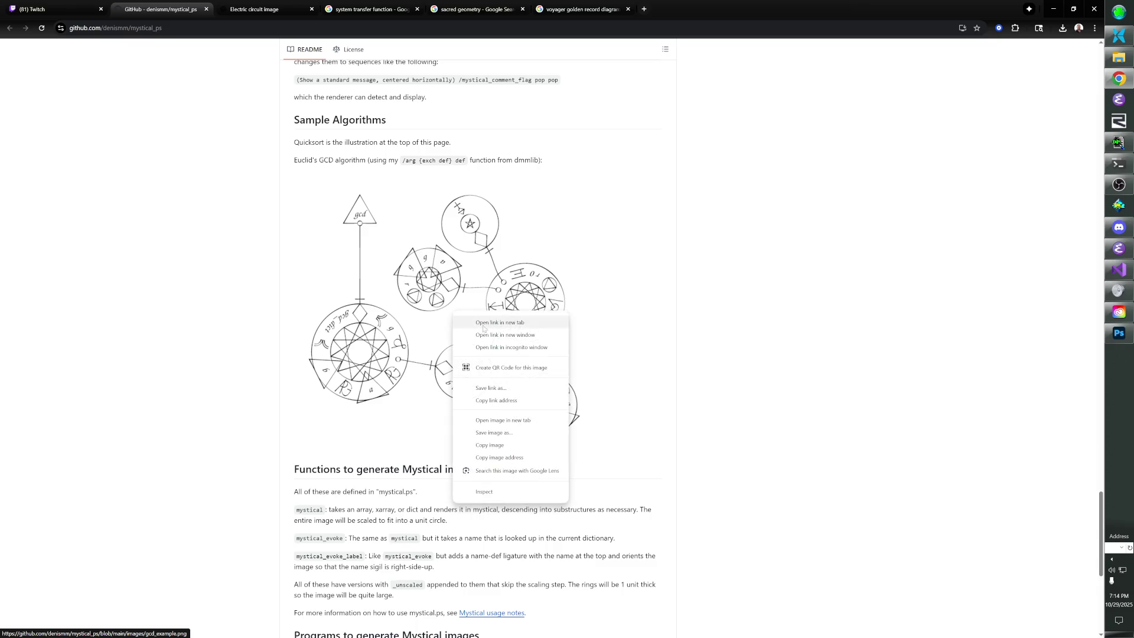
Save the GCD diagram as gcd_example.png in the References folder, then browse the README.
{"action": "left_click", "coordinate": [509, 433]}
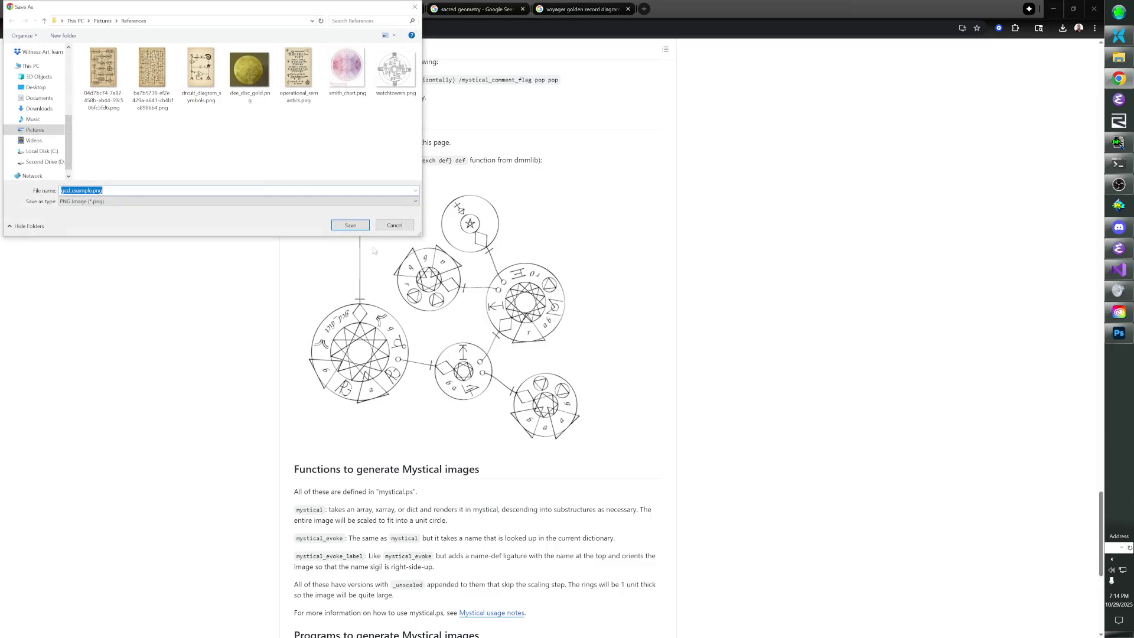
{"action": "left_click", "coordinate": [354, 228]}
{"action": "scroll", "coordinate": [549, 287], "scroll_direction": "down", "scroll_amount": 6}
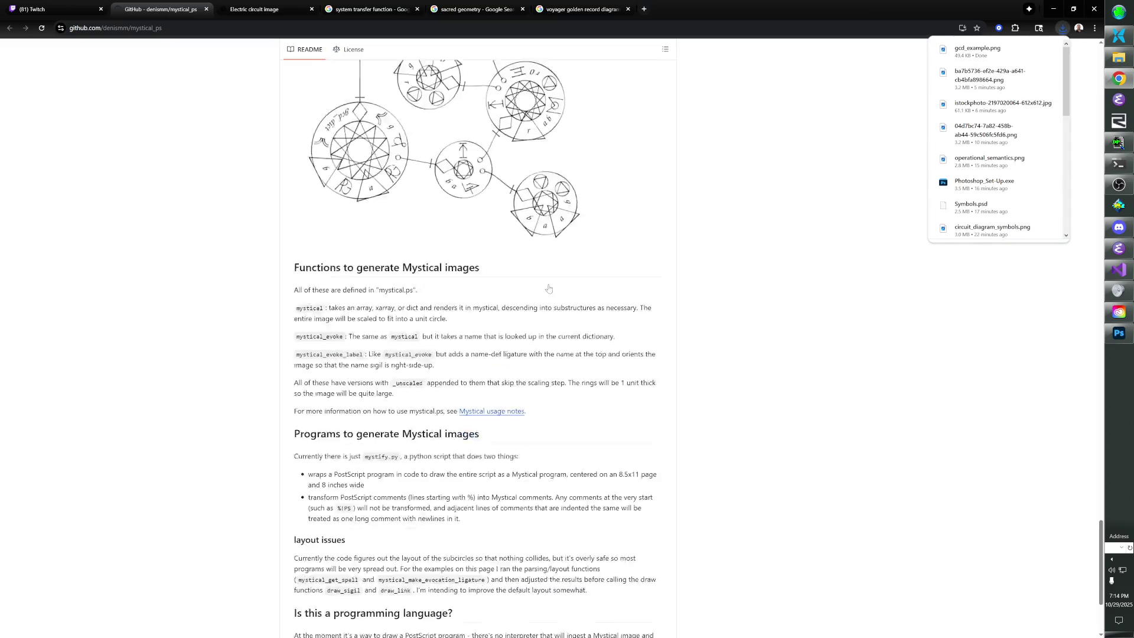
{"action": "scroll", "coordinate": [548, 287], "scroll_direction": "down", "scroll_amount": 1}
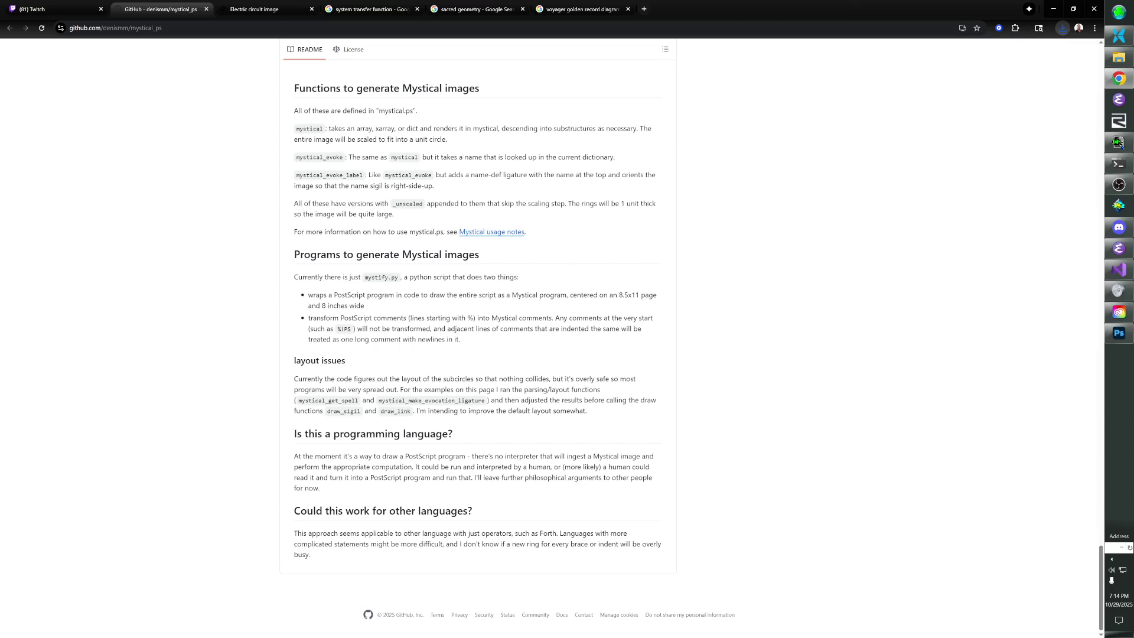
{"action": "scroll", "coordinate": [533, 400], "scroll_direction": "up", "scroll_amount": 3}
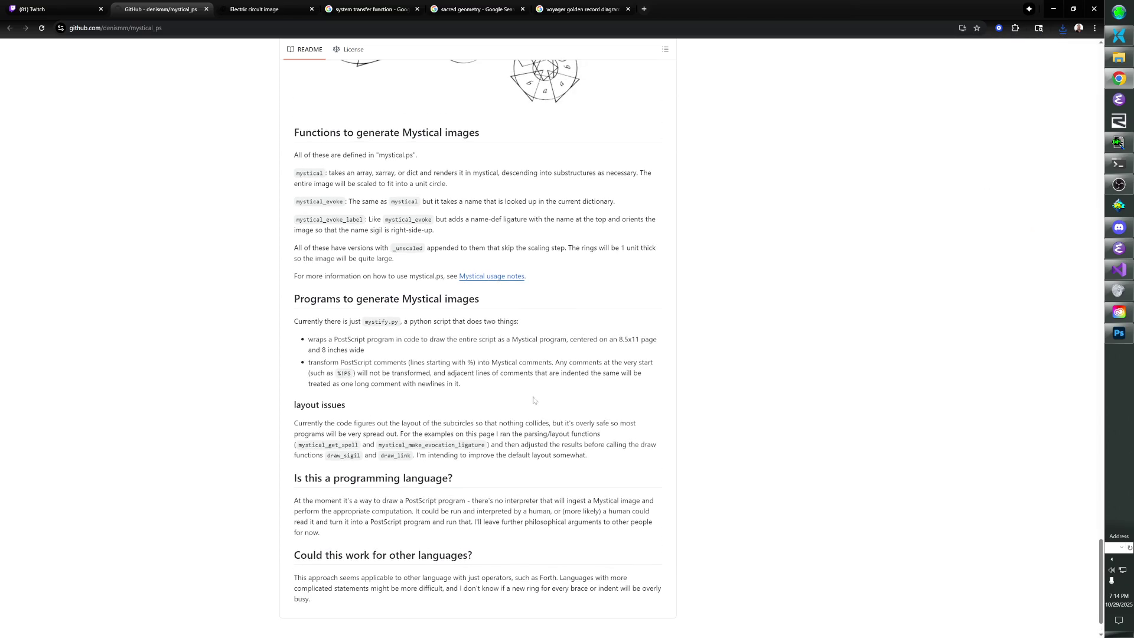
{"action": "scroll", "coordinate": [533, 400], "scroll_direction": "up", "scroll_amount": 2}
{"action": "scroll", "coordinate": [533, 400], "scroll_direction": "down", "scroll_amount": 1}
{"action": "scroll", "coordinate": [532, 400], "scroll_direction": "up", "scroll_amount": 12}
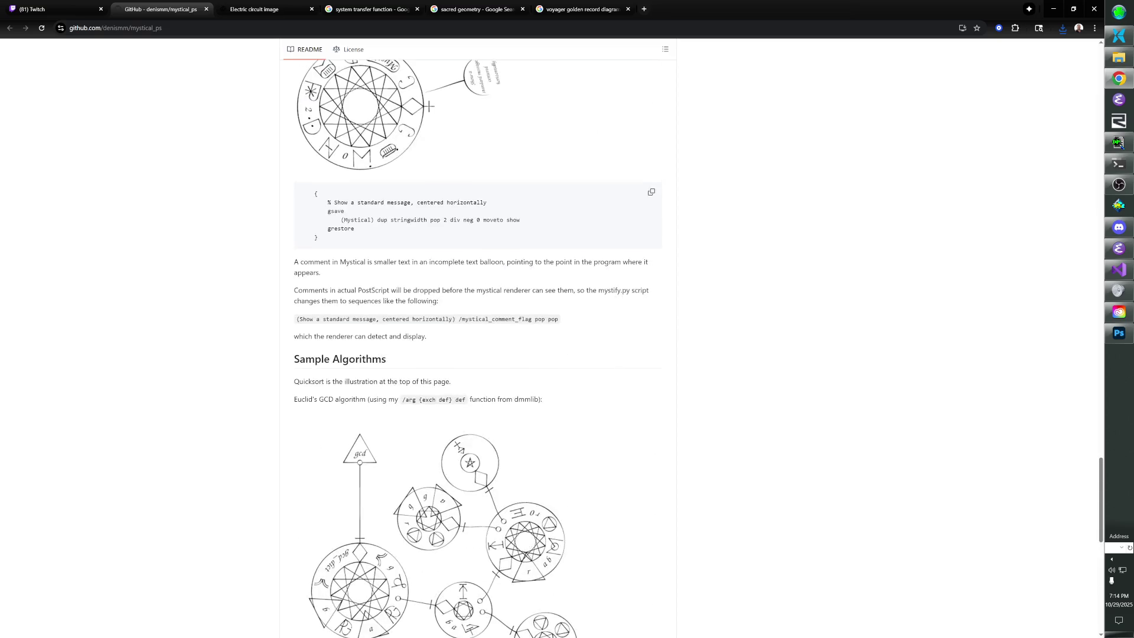
{"action": "scroll", "coordinate": [531, 400], "scroll_direction": "up", "scroll_amount": 1}
{"action": "scroll", "coordinate": [531, 400], "scroll_direction": "up", "scroll_amount": 8}
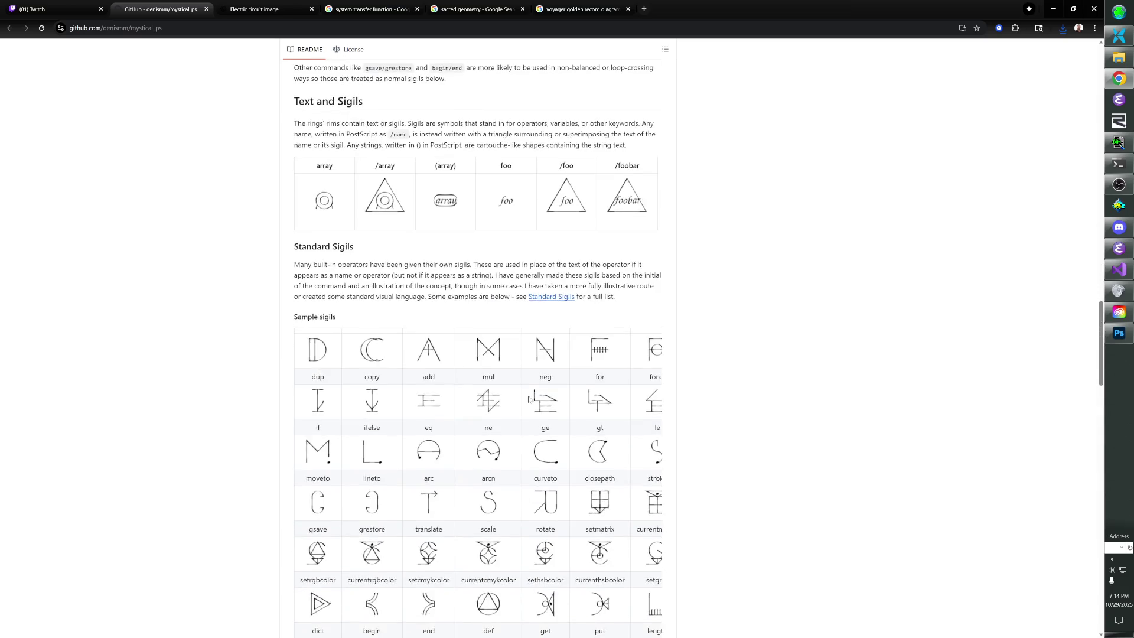
{"action": "scroll", "coordinate": [529, 399], "scroll_direction": "down", "scroll_amount": 3}
Try the context menus on the sigil images, cancelling the sigil file Save As.
{"action": "right_click", "coordinate": [484, 342]}
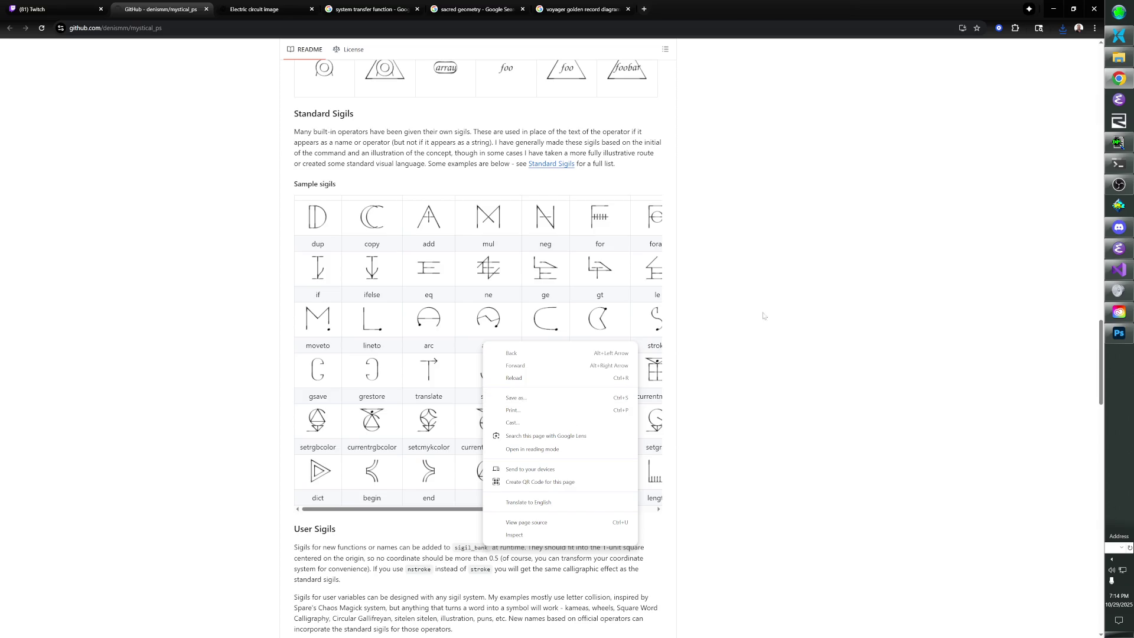
{"action": "left_click", "coordinate": [465, 277]}
{"action": "right_click", "coordinate": [440, 350]}
{"action": "left_click", "coordinate": [472, 382]}
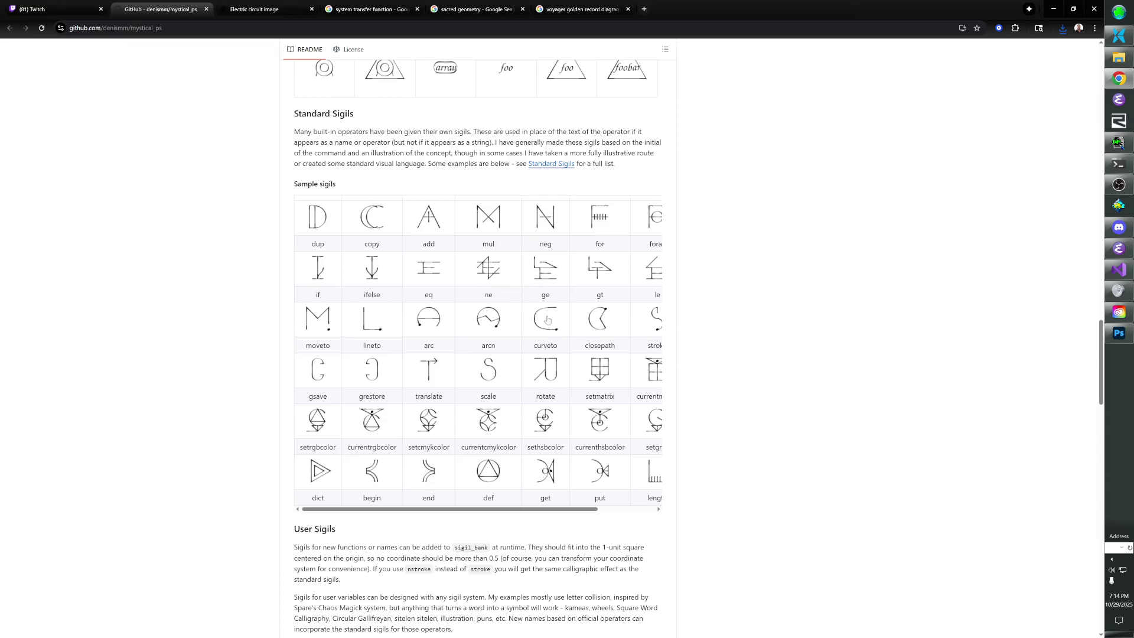
{"action": "right_click", "coordinate": [474, 443]}
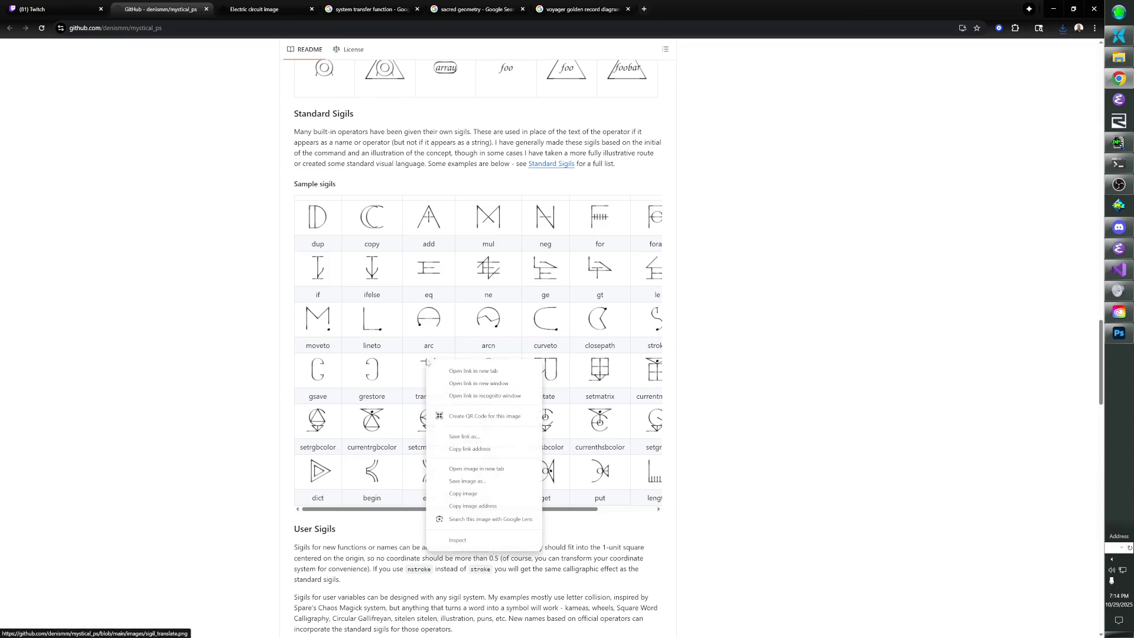
{"action": "left_click", "coordinate": [468, 440]}
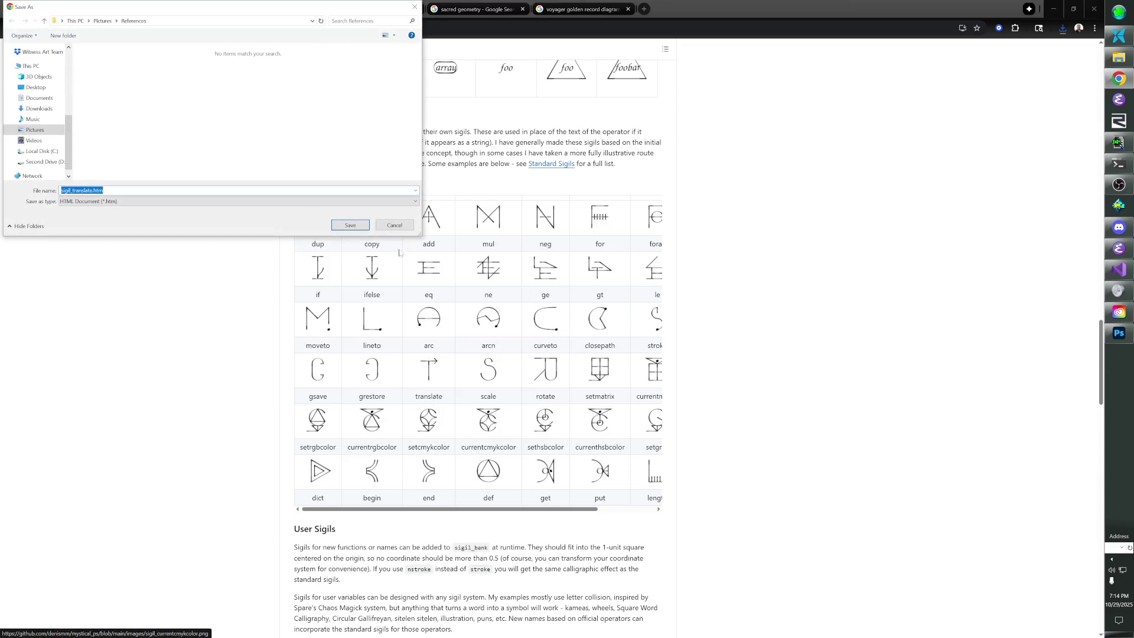
{"action": "left_click", "coordinate": [391, 226]}
{"action": "right_click", "coordinate": [407, 324]}
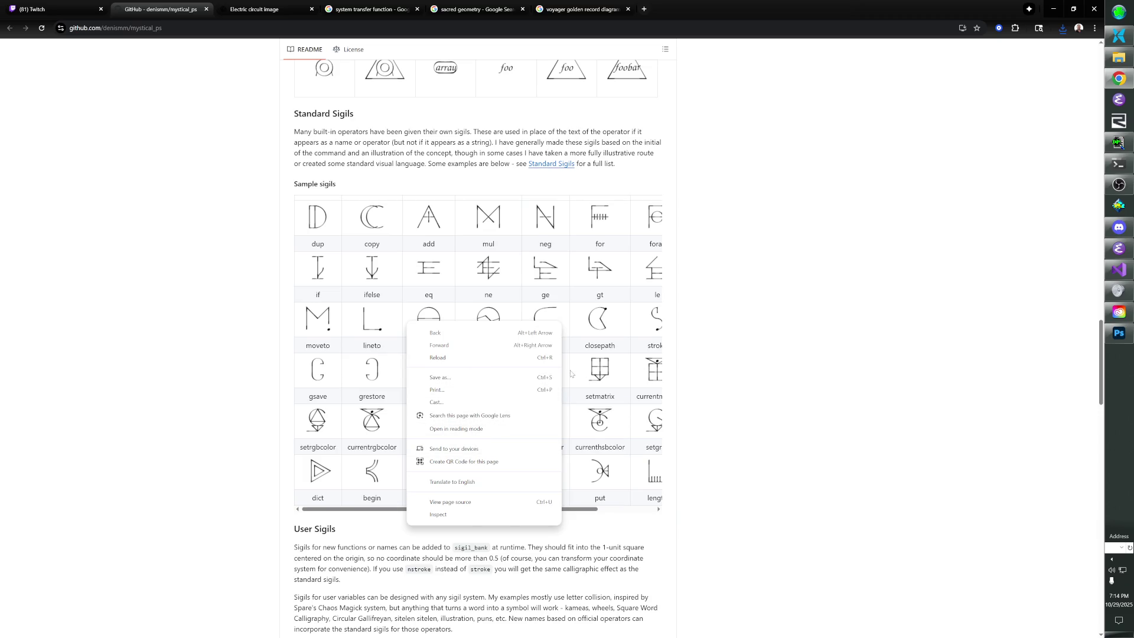
{"action": "left_click", "coordinate": [732, 326]}
{"action": "right_click", "coordinate": [540, 337]}
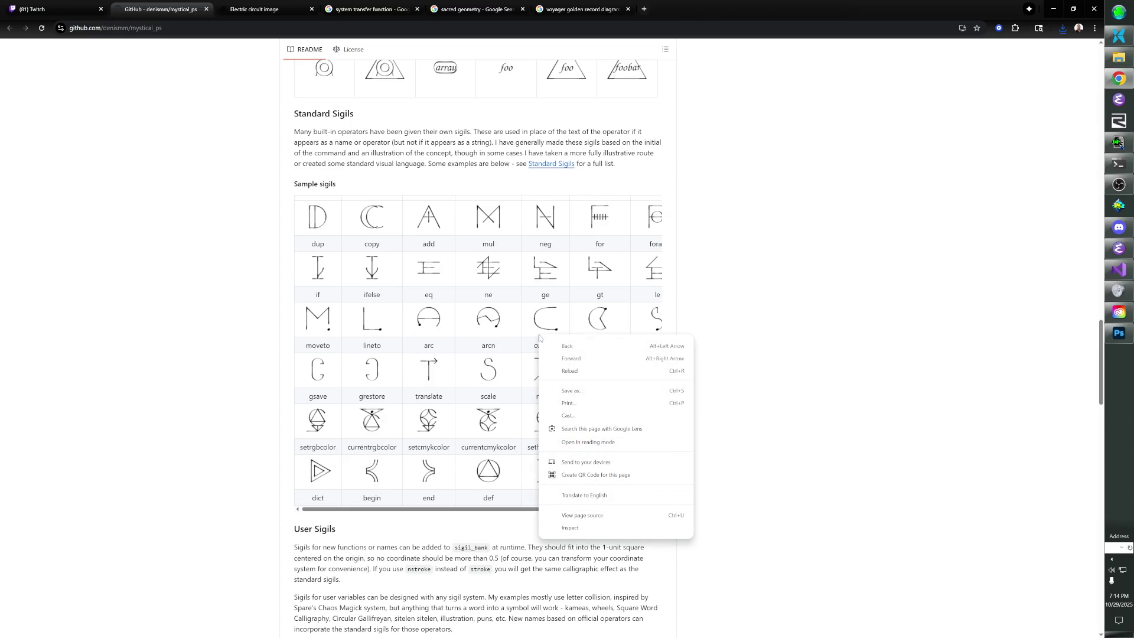
{"action": "left_click", "coordinate": [528, 407]}
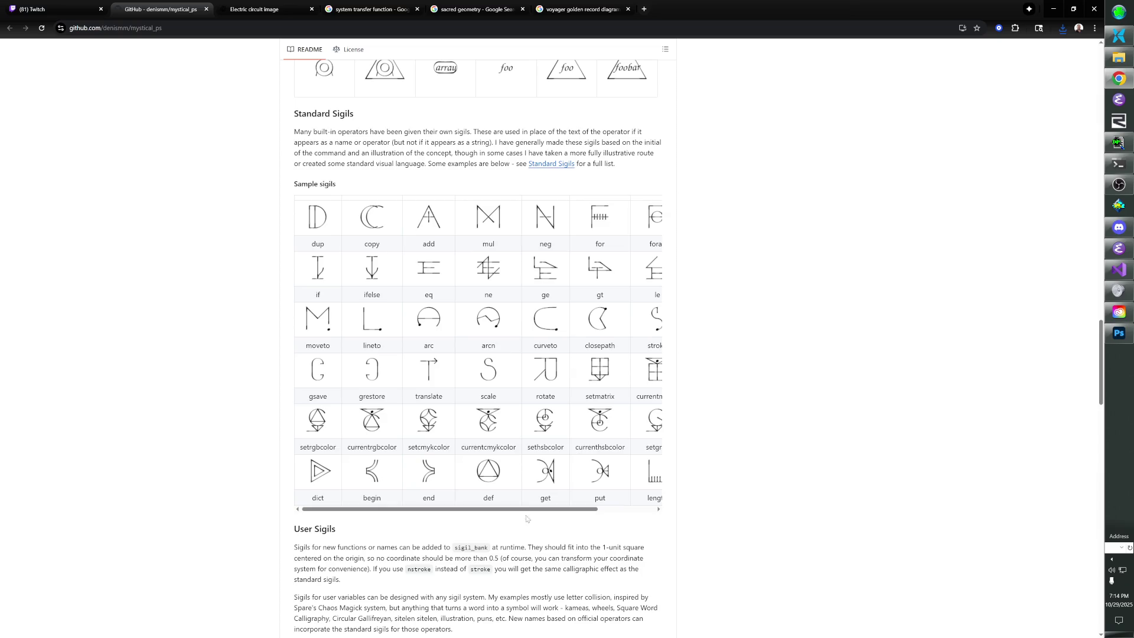
Adjust the page zoom and open the full Standard Sigils list (operators.md) in a new tab.
{"action": "mouse_move", "coordinate": [527, 509]}
{"action": "left_mouse_down"}
{"action": "mouse_move", "coordinate": [577, 509]}
{"action": "mouse_move", "coordinate": [540, 506]}
{"action": "left_mouse_up"}
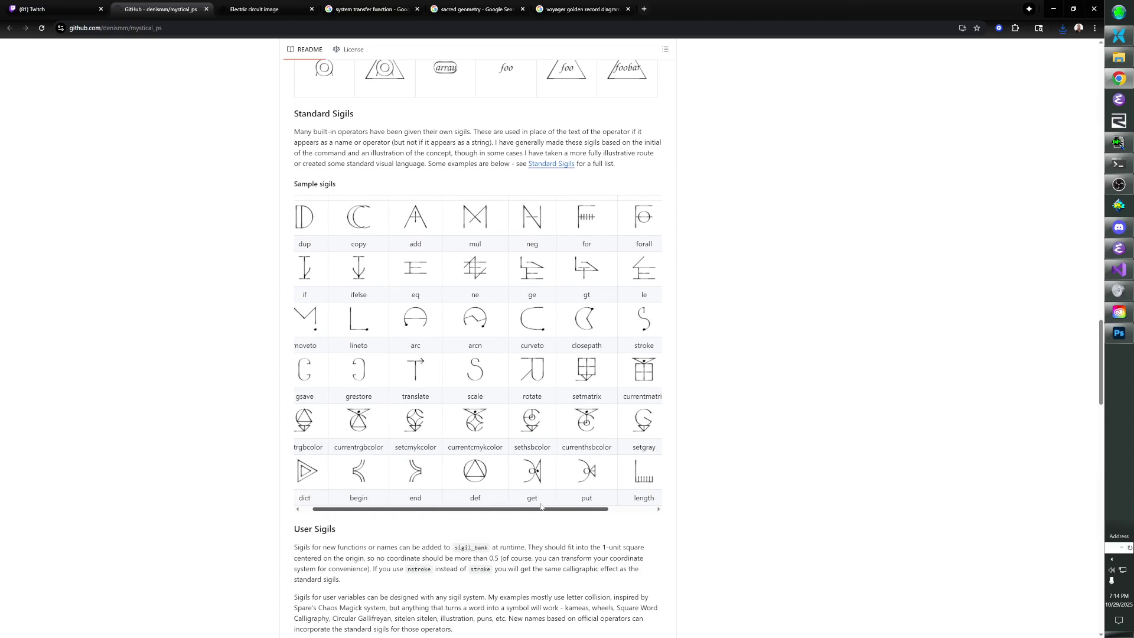
{"action": "right_click", "coordinate": [496, 420]}
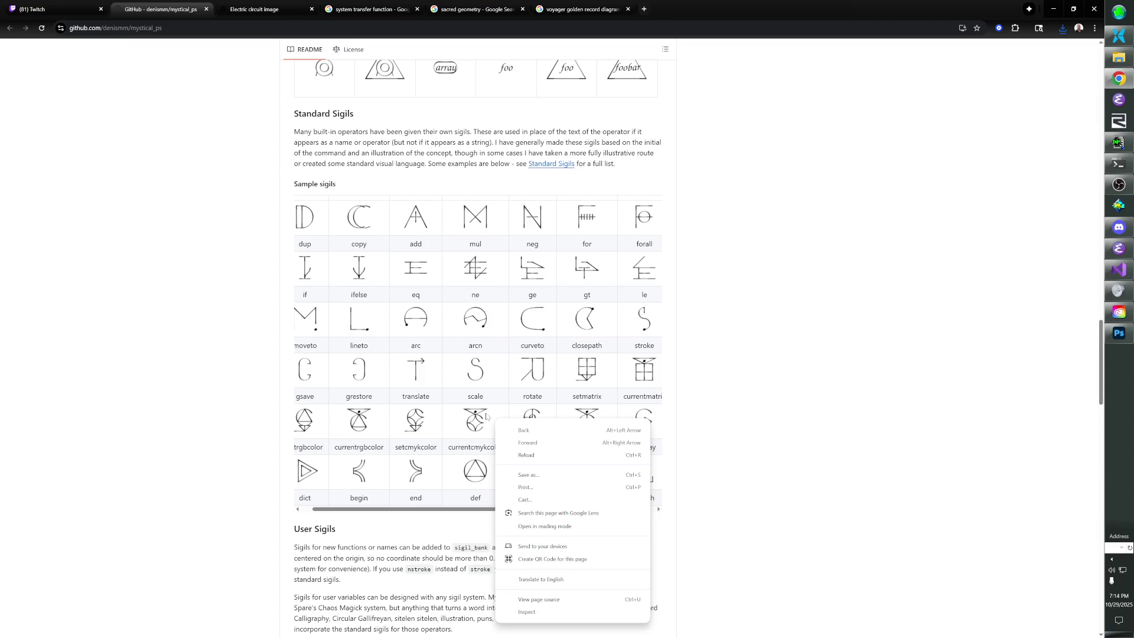
{"action": "right_click", "coordinate": [486, 416]}
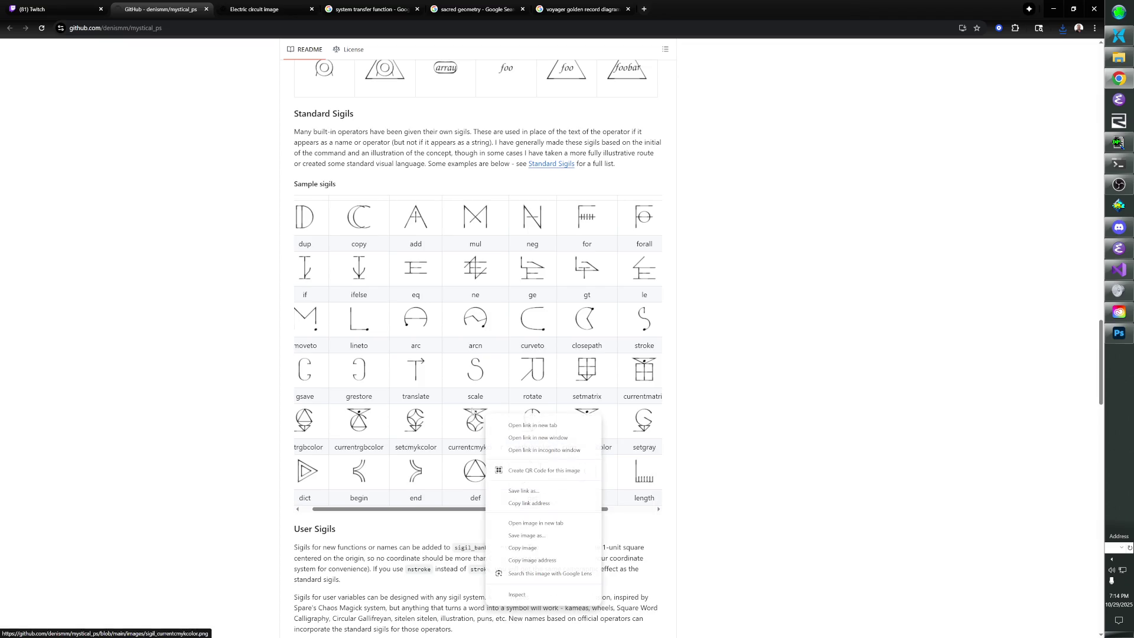
{"action": "left_click", "coordinate": [351, 509]}
{"action": "left_click_drag", "start_coordinate": [352, 509], "coordinate": [397, 509]}
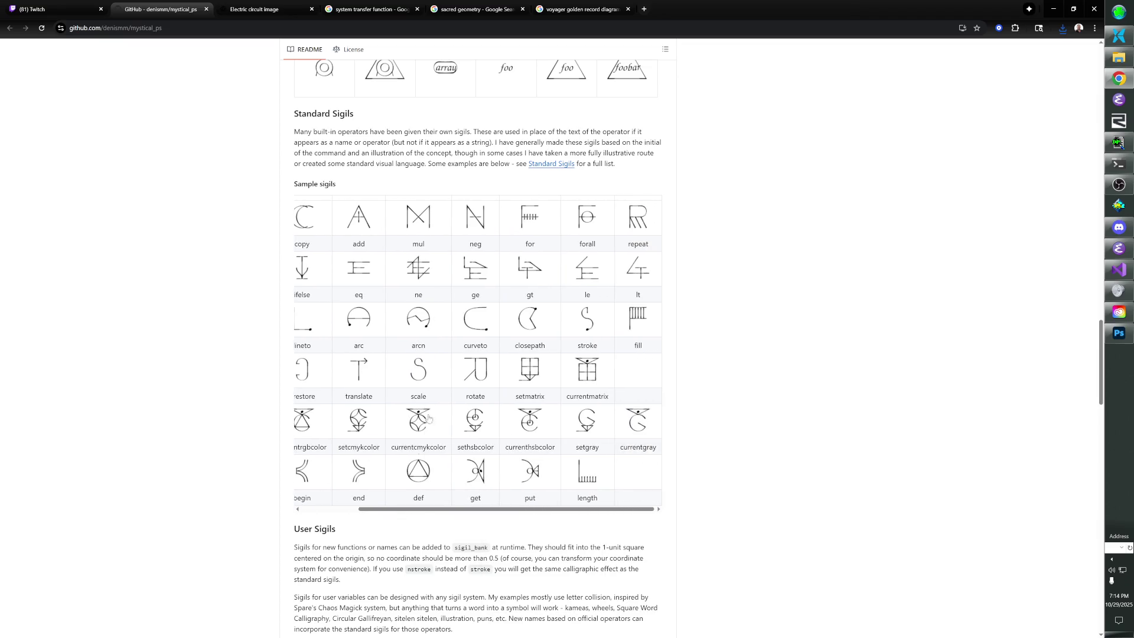
{"action": "key", "text": "ctrl+minus"}
{"action": "key", "text": "ctrl+minus"}
{"action": "key", "text": "ctrl+minus"}
{"action": "key", "text": "ctrl+minus"}
{"action": "key", "text": "ctrl+plus"}
{"action": "key", "text": "ctrl+plus"}
{"action": "key", "text": "ctrl+plus"}
{"action": "key", "text": "ctrl+plus"}
{"action": "key", "text": "ctrl+plus"}
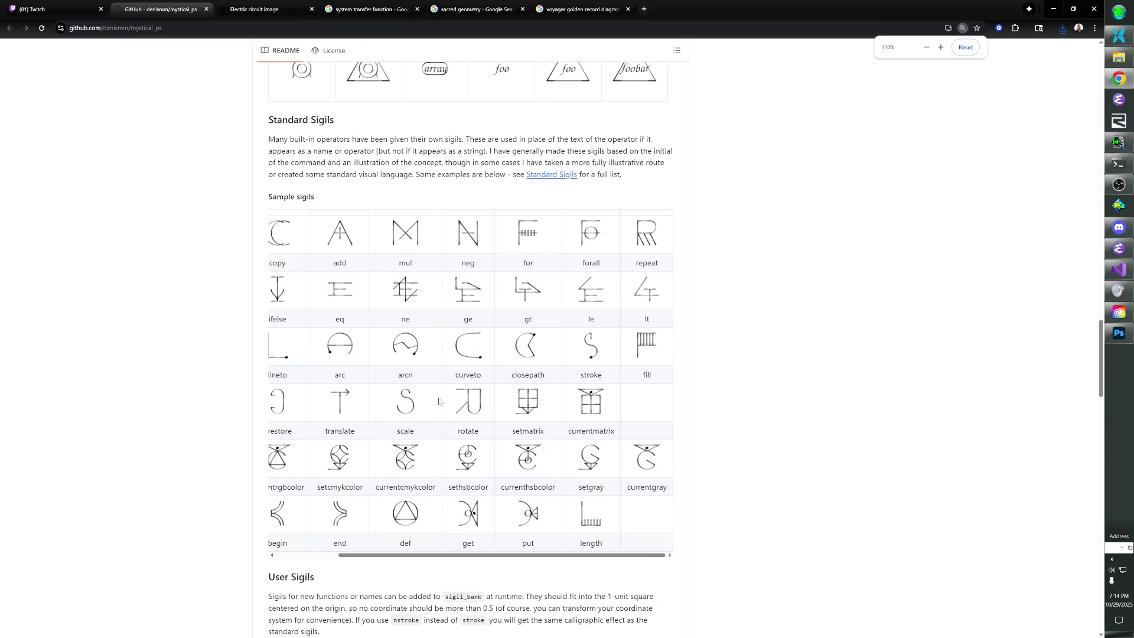
{"action": "mouse_move", "coordinate": [351, 555]}
{"action": "left_mouse_down"}
{"action": "mouse_move", "coordinate": [289, 549]}
{"action": "mouse_move", "coordinate": [338, 554]}
{"action": "left_mouse_up"}
{"action": "middle_click", "coordinate": [564, 175]}
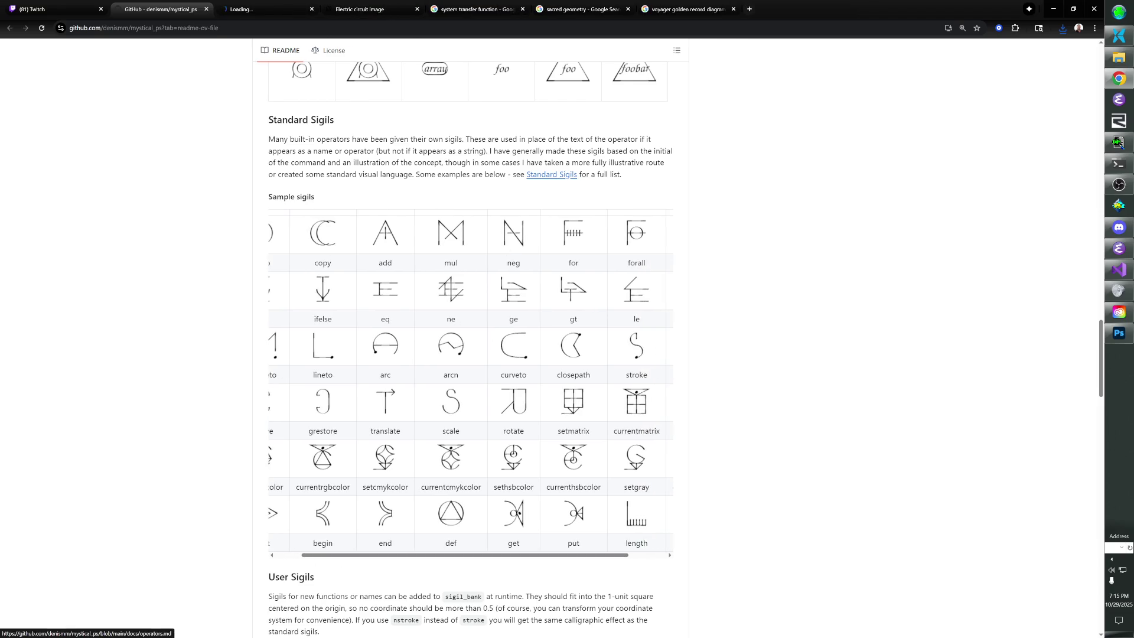
Skim the operators.md standard sigils reference, then go back to the README's sample sigils table.
{"action": "left_click", "coordinate": [263, 9]}
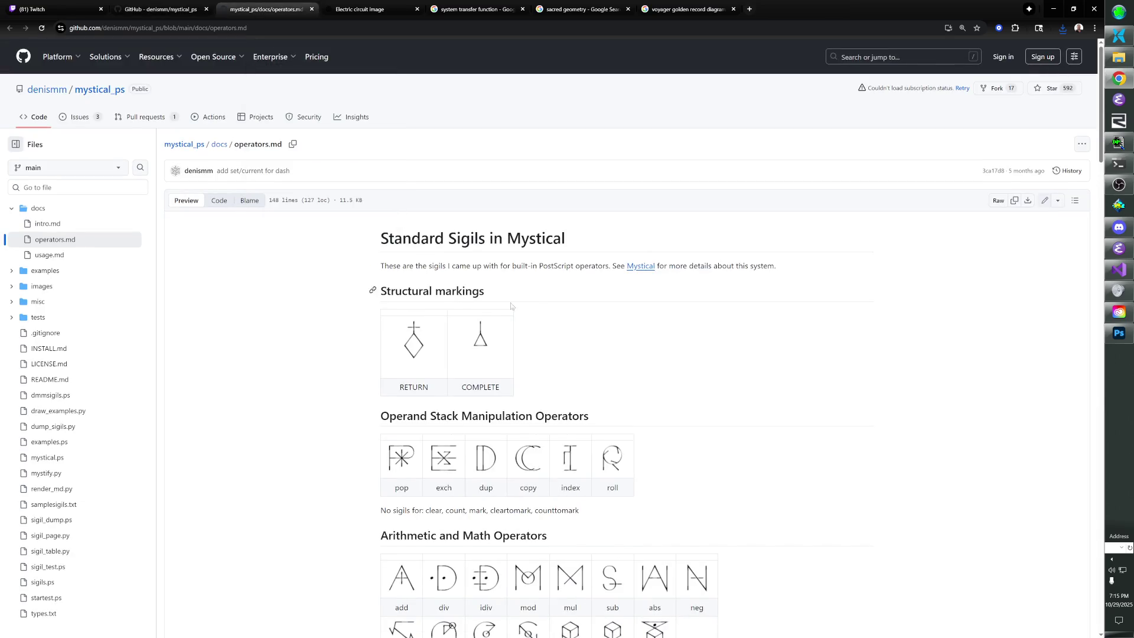
{"action": "scroll", "coordinate": [535, 279], "scroll_direction": "down", "scroll_amount": 10}
{"action": "scroll", "coordinate": [535, 279], "scroll_direction": "down", "scroll_amount": 20}
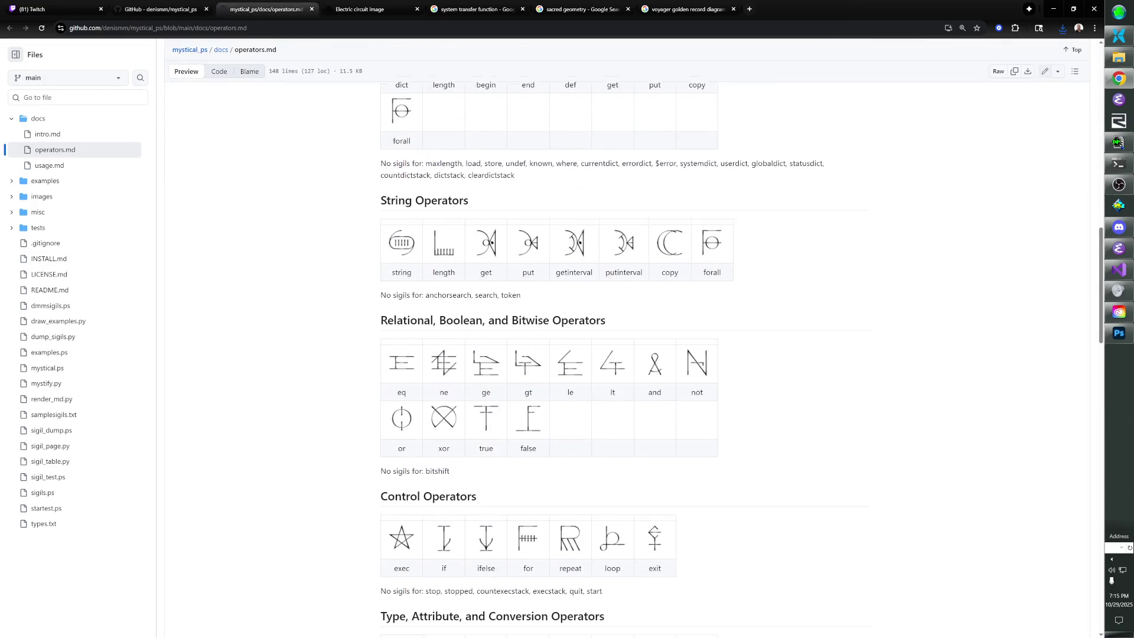
{"action": "scroll", "coordinate": [533, 277], "scroll_direction": "down", "scroll_amount": 8}
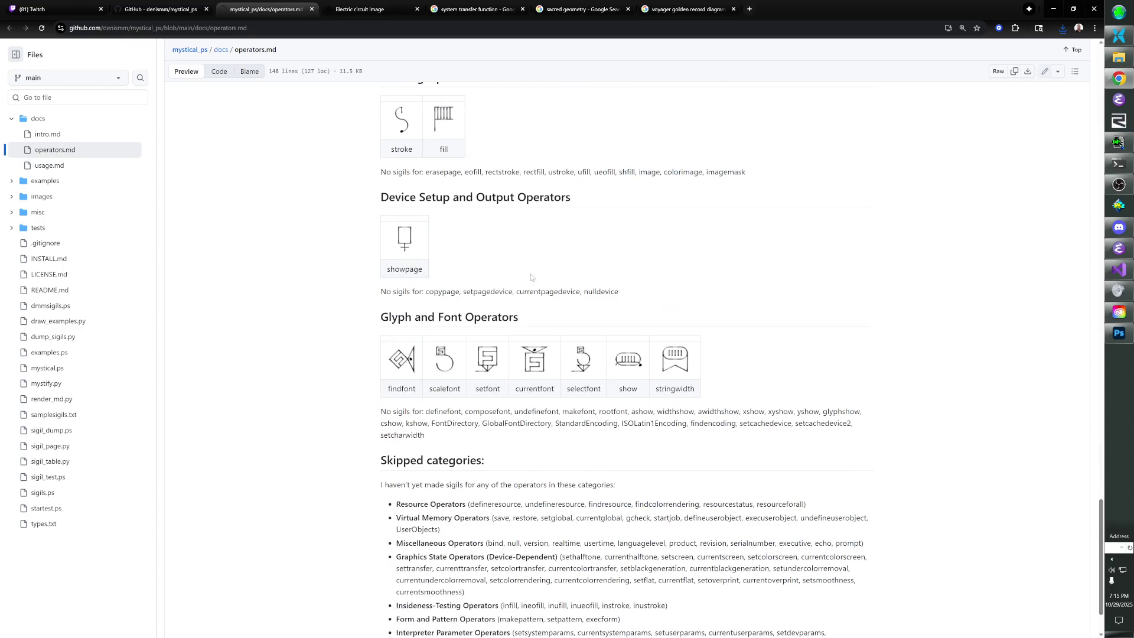
{"action": "scroll", "coordinate": [522, 274], "scroll_direction": "up", "scroll_amount": 20}
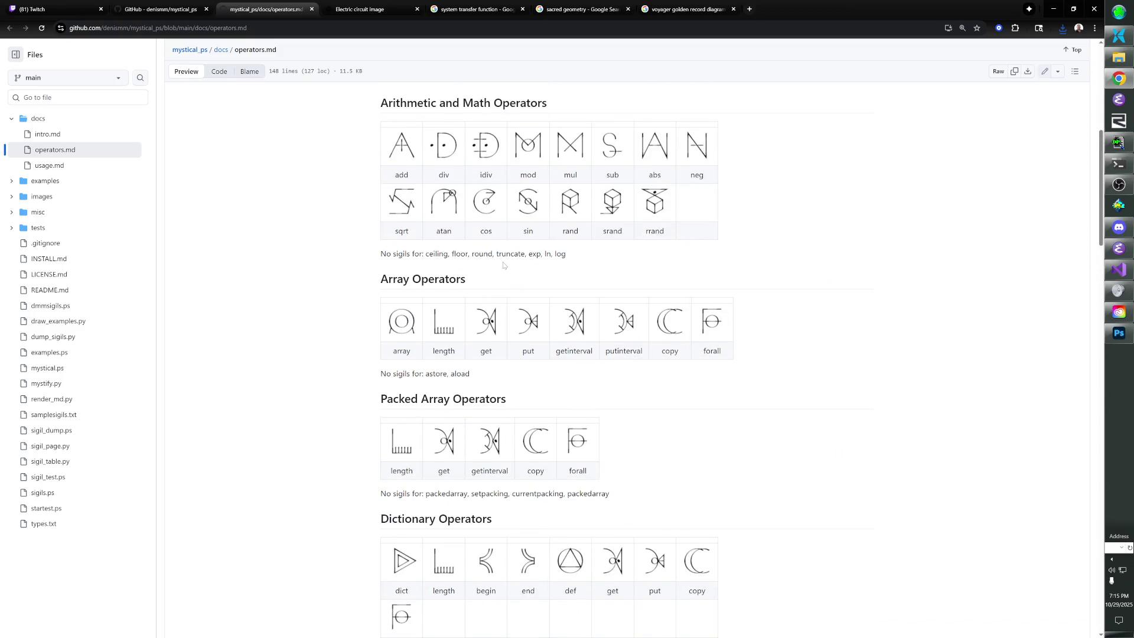
{"action": "scroll", "coordinate": [503, 265], "scroll_direction": "up", "scroll_amount": 8}
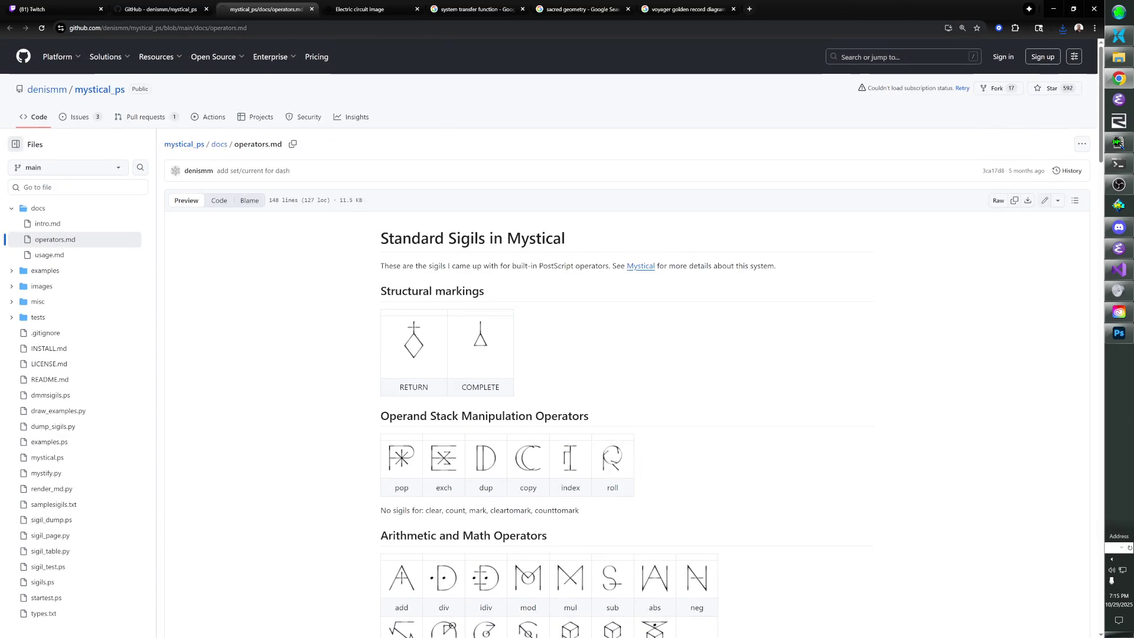
{"action": "left_click", "coordinate": [154, 10]}
{"action": "scroll", "coordinate": [399, 288], "scroll_direction": "up", "scroll_amount": 1}
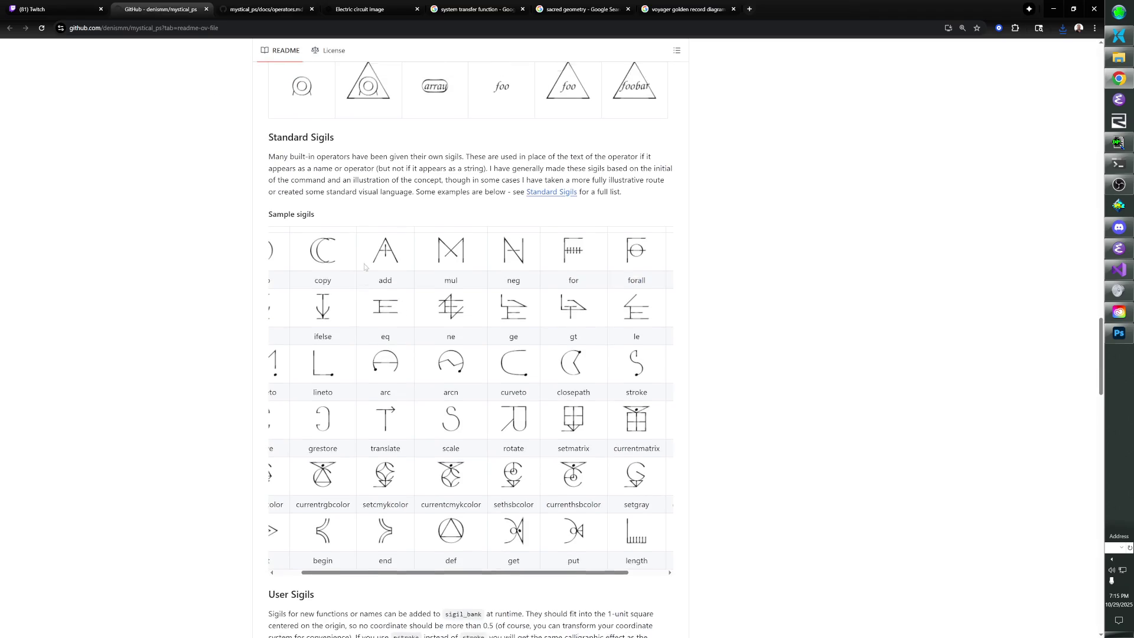
Snip the sample sigils table and paste it into Paint, cropping the canvas to fit.
{"action": "left_click_drag", "start_coordinate": [405, 599], "coordinate": [380, 599]}
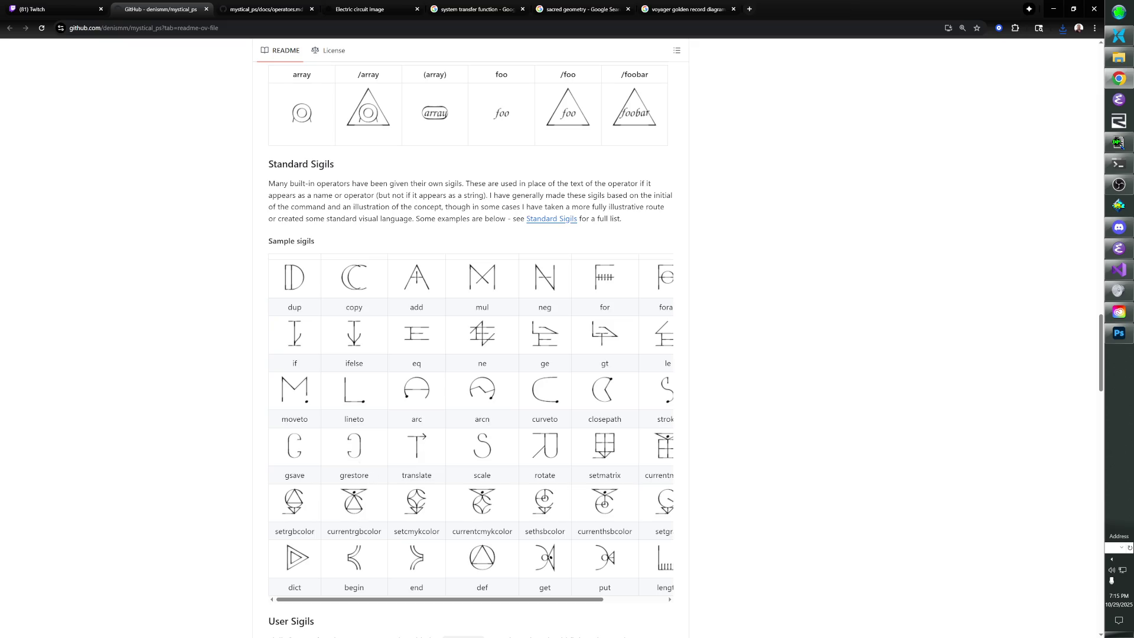
{"action": "key", "text": "super+shift+s"}
{"action": "mouse_move", "coordinate": [269, 258]}
{"action": "left_mouse_down"}
{"action": "mouse_move", "coordinate": [588, 534]}
{"action": "mouse_move", "coordinate": [645, 549]}
{"action": "mouse_move", "coordinate": [675, 599]}
{"action": "left_mouse_up"}
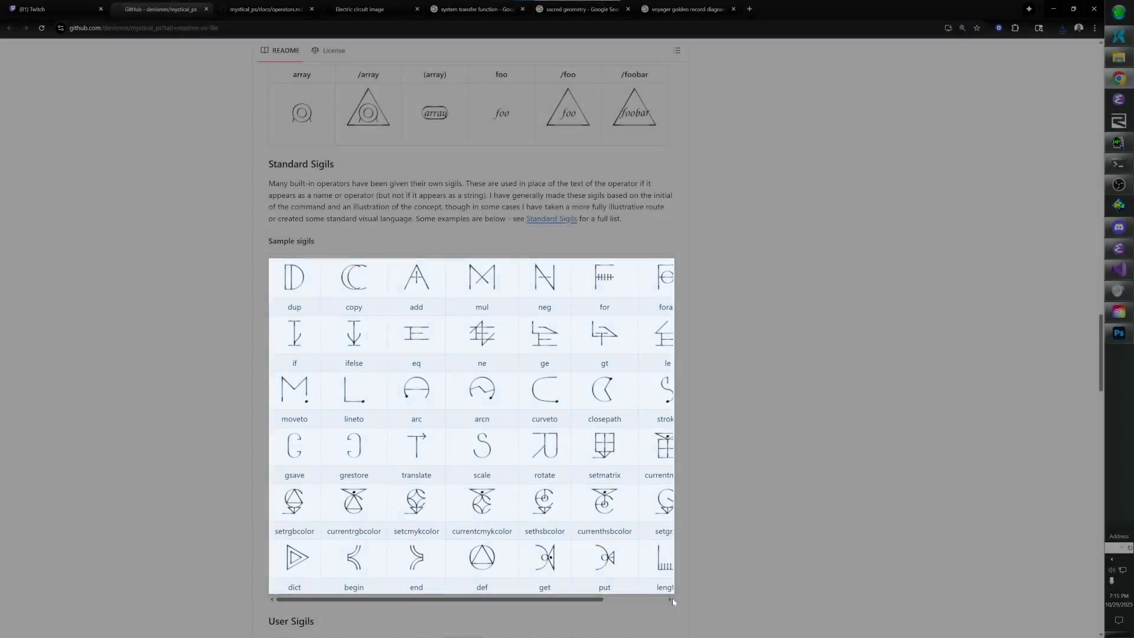
{"action": "left_click", "coordinate": [1118, 13]}
{"action": "type", "text": "paint"}
{"action": "key", "text": "Return"}
{"action": "key", "text": "ctrl+v"}
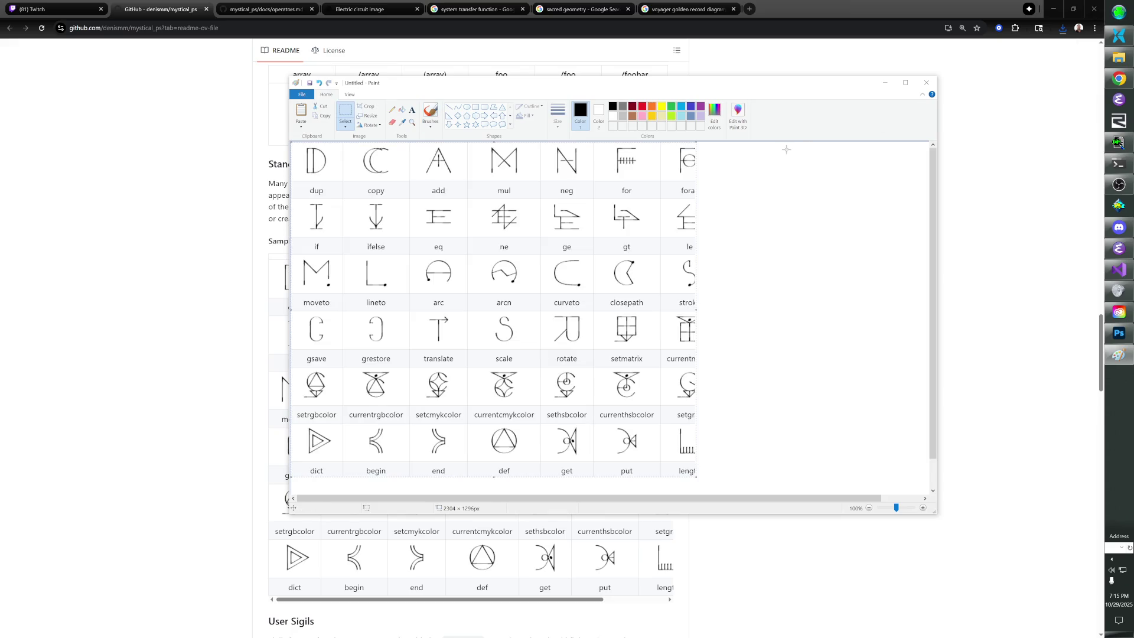
{"action": "left_click", "coordinate": [366, 106]}
Save the capture as mystical_programming_language.png in References and close Paint.
{"action": "key", "text": "alt+space"}
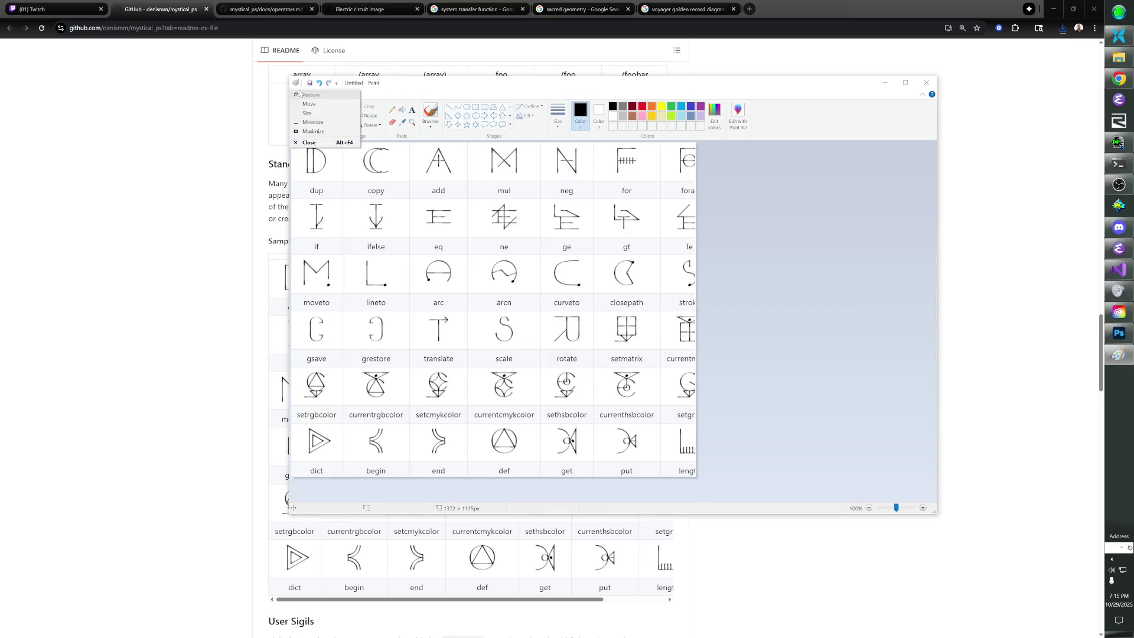
{"action": "key", "text": "Escape"}
{"action": "left_click", "coordinate": [301, 95]}
{"action": "left_click", "coordinate": [355, 177]}
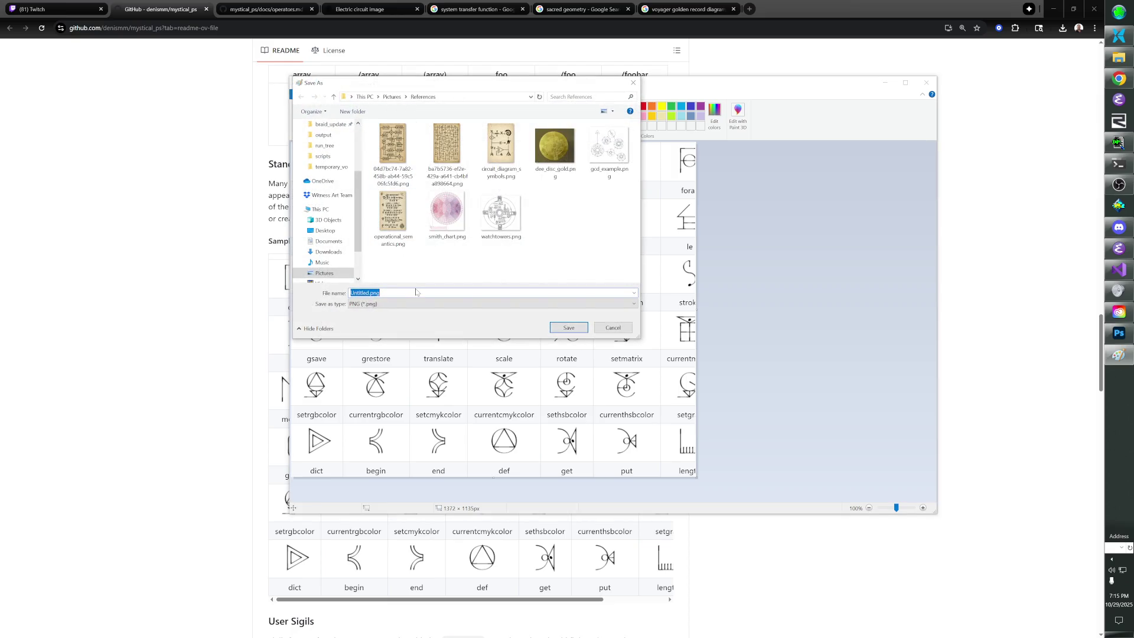
{"action": "type", "text": "mystical_programming_language"}
{"action": "key", "text": "Return"}
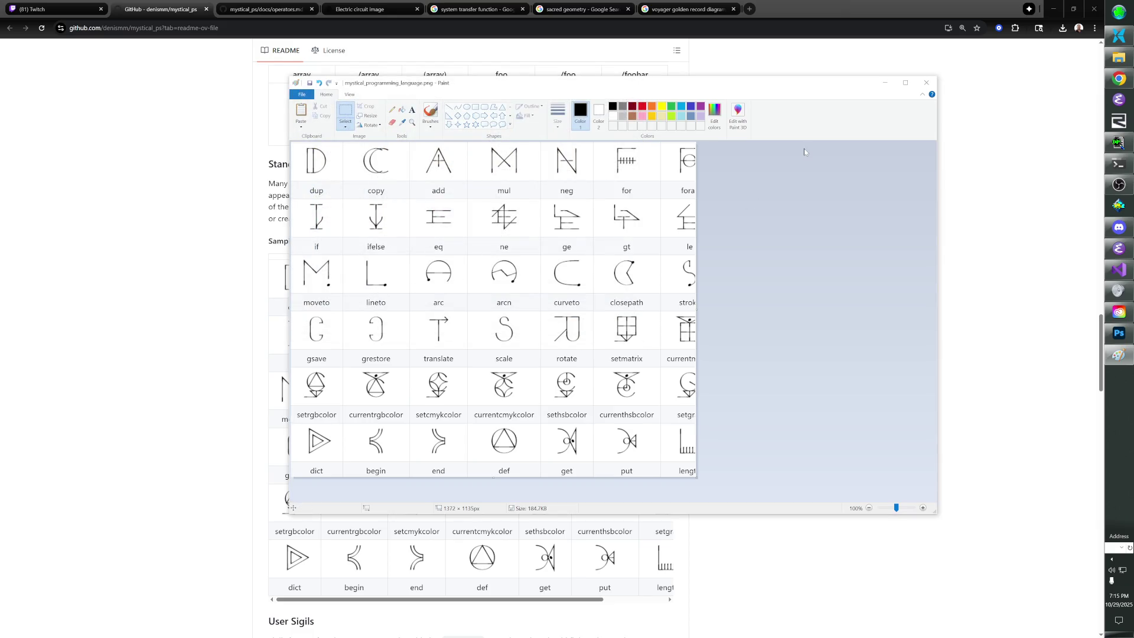
{"action": "left_click", "coordinate": [926, 82]}
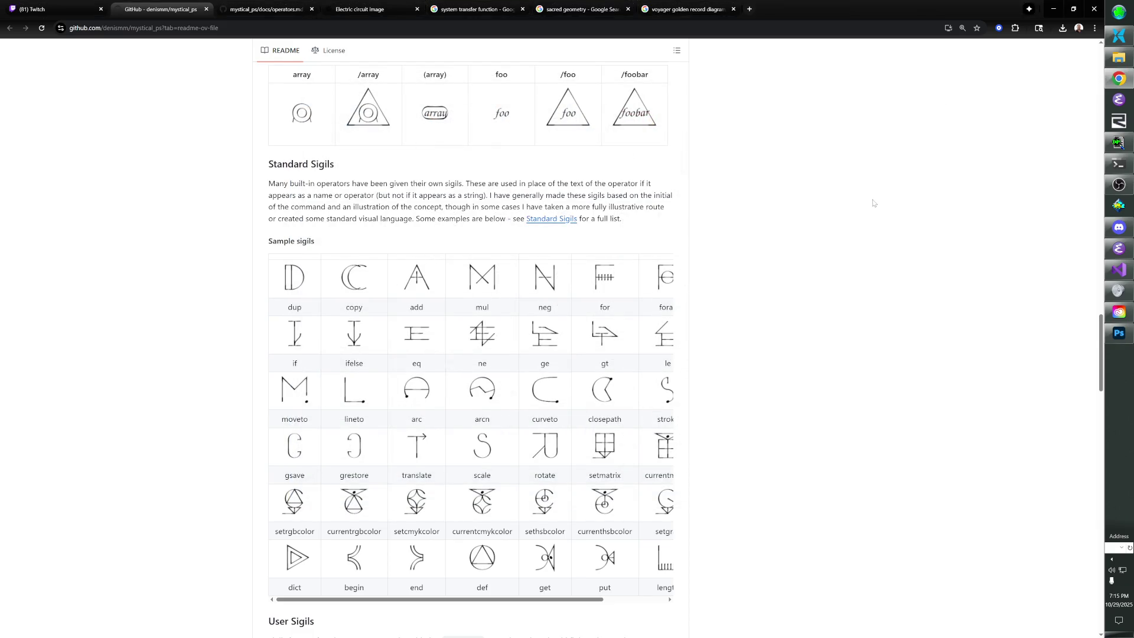
Close the mystical_ps README and operators.md tabs and switch to the Electric circuit image chat.
{"action": "key", "text": "ctrl+w"}
{"action": "scroll", "coordinate": [776, 227], "scroll_direction": "down", "scroll_amount": 8}
{"action": "scroll", "coordinate": [775, 227], "scroll_direction": "down", "scroll_amount": 20}
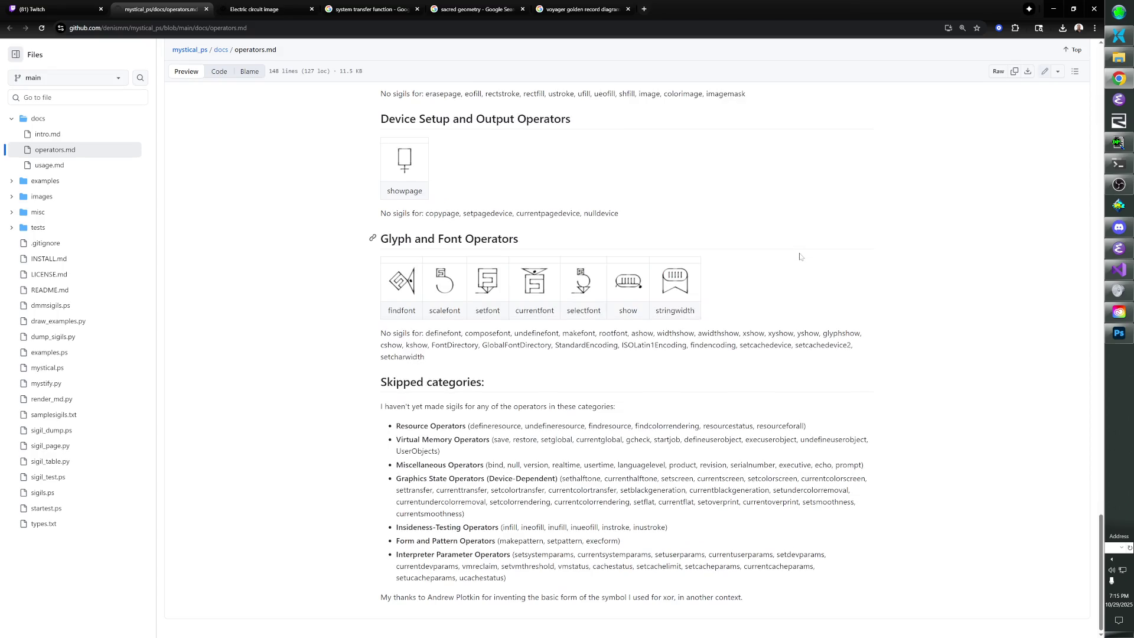
{"action": "key", "text": "ctrl+w"}
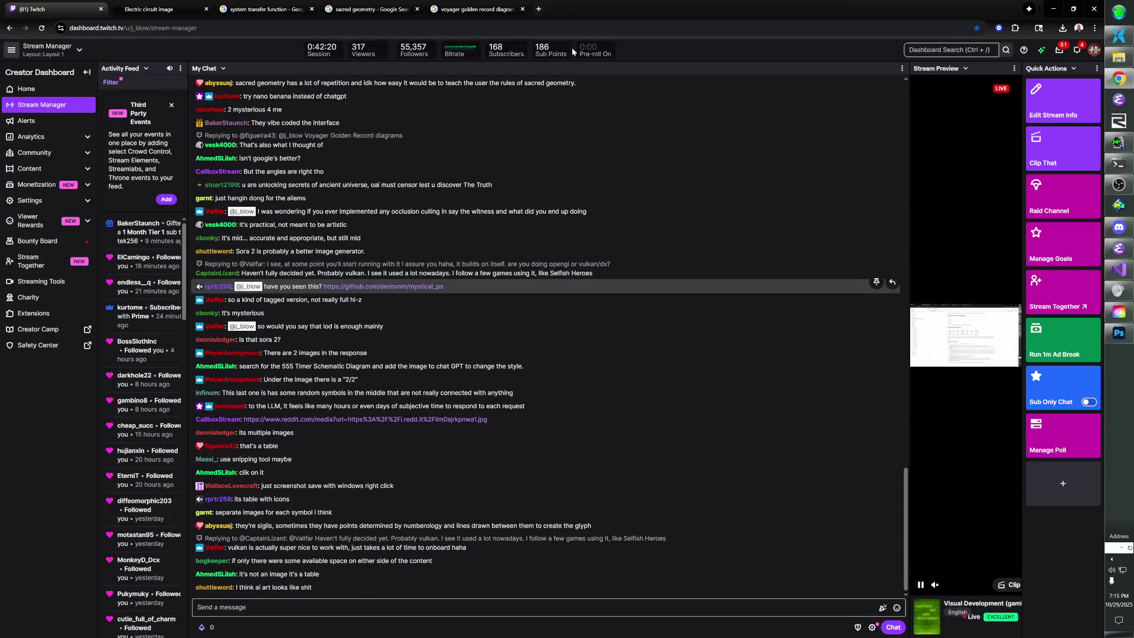
{"action": "left_click", "coordinate": [151, 9]}
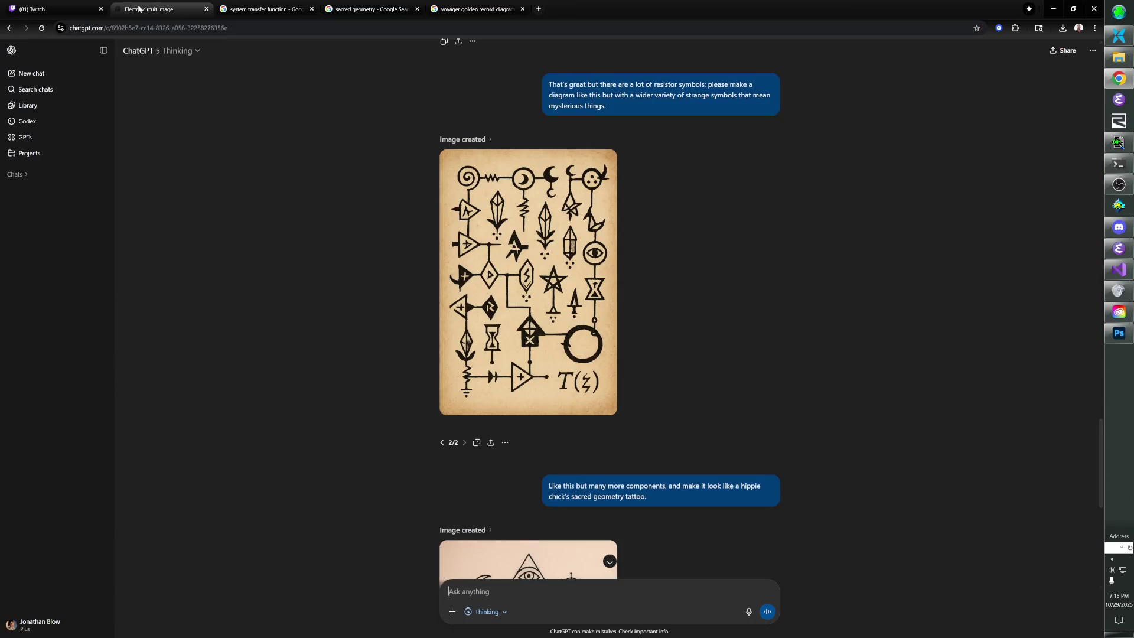
{"action": "scroll", "coordinate": [375, 269], "scroll_direction": "down", "scroll_amount": 6}
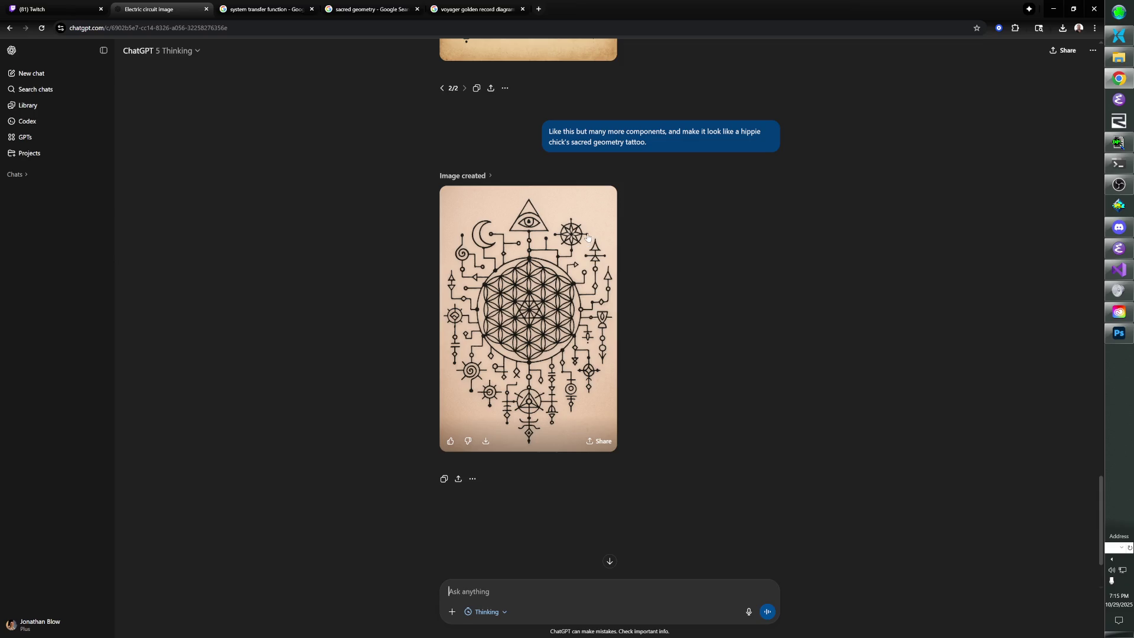
{"action": "scroll", "coordinate": [549, 307], "scroll_direction": "up", "scroll_amount": 2}
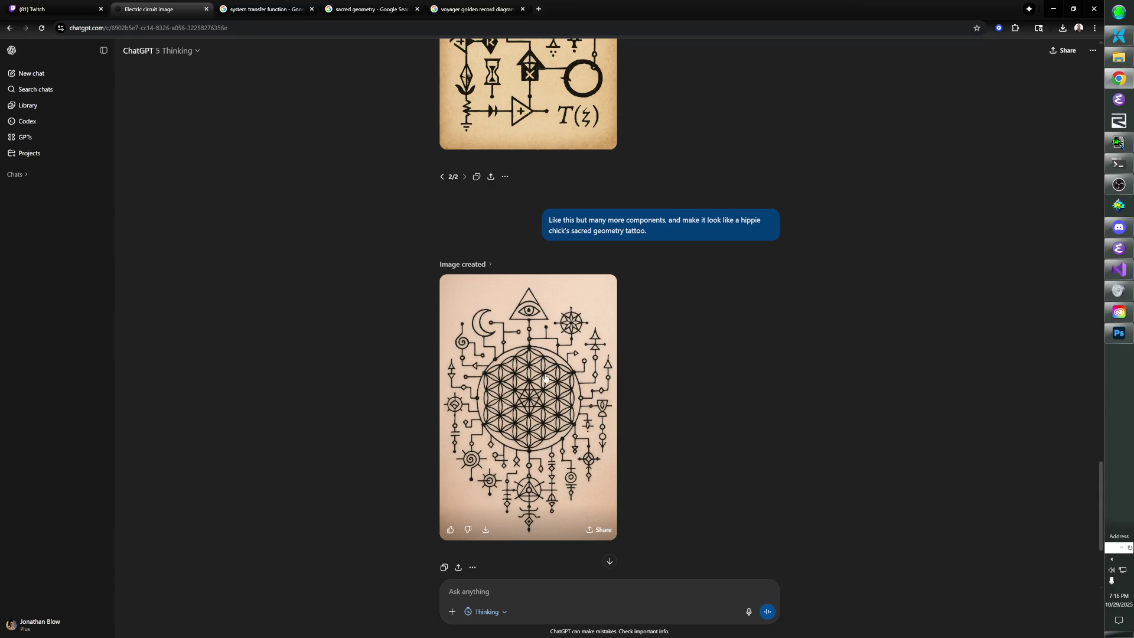
{"action": "scroll", "coordinate": [530, 388], "scroll_direction": "up", "scroll_amount": 2}
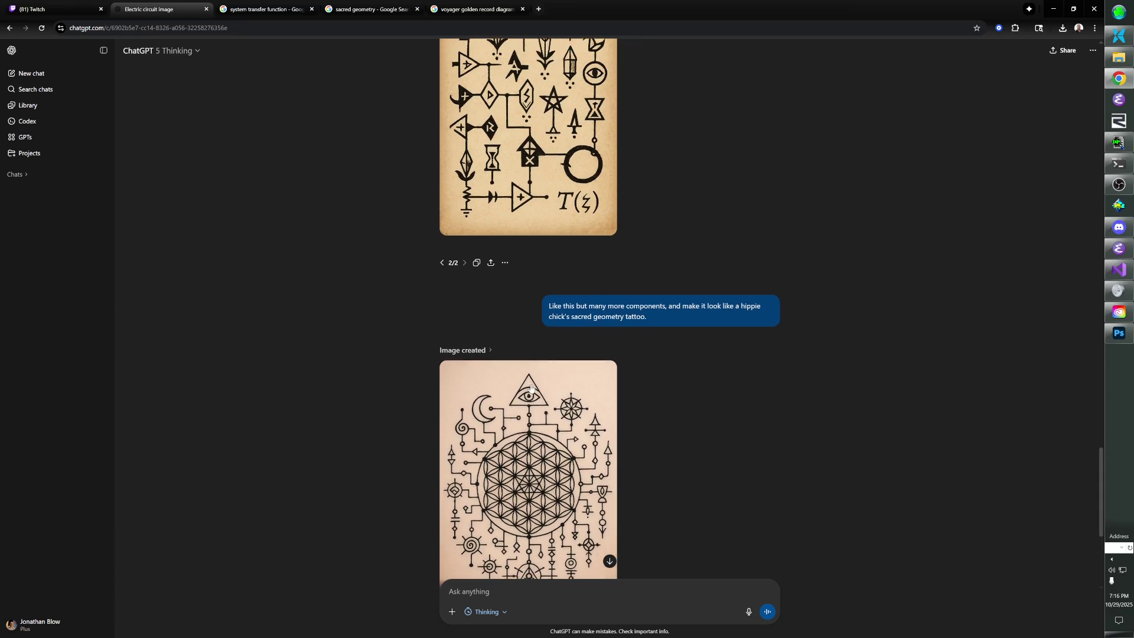
{"action": "scroll", "coordinate": [567, 378], "scroll_direction": "down", "scroll_amount": 2}
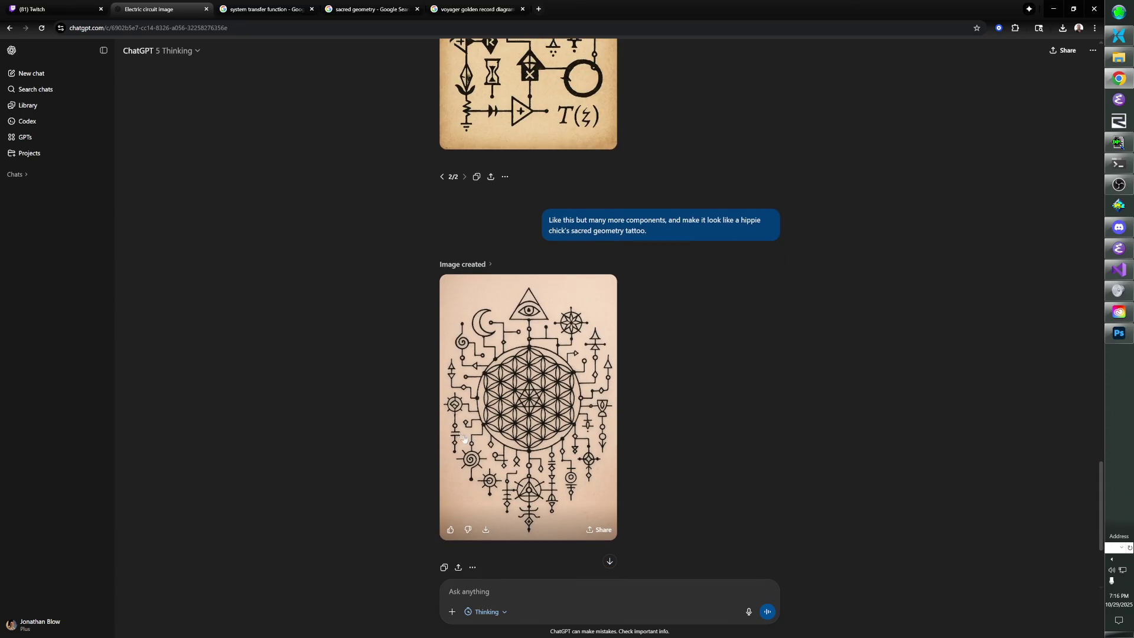
{"action": "scroll", "coordinate": [564, 359], "scroll_direction": "up", "scroll_amount": 1}
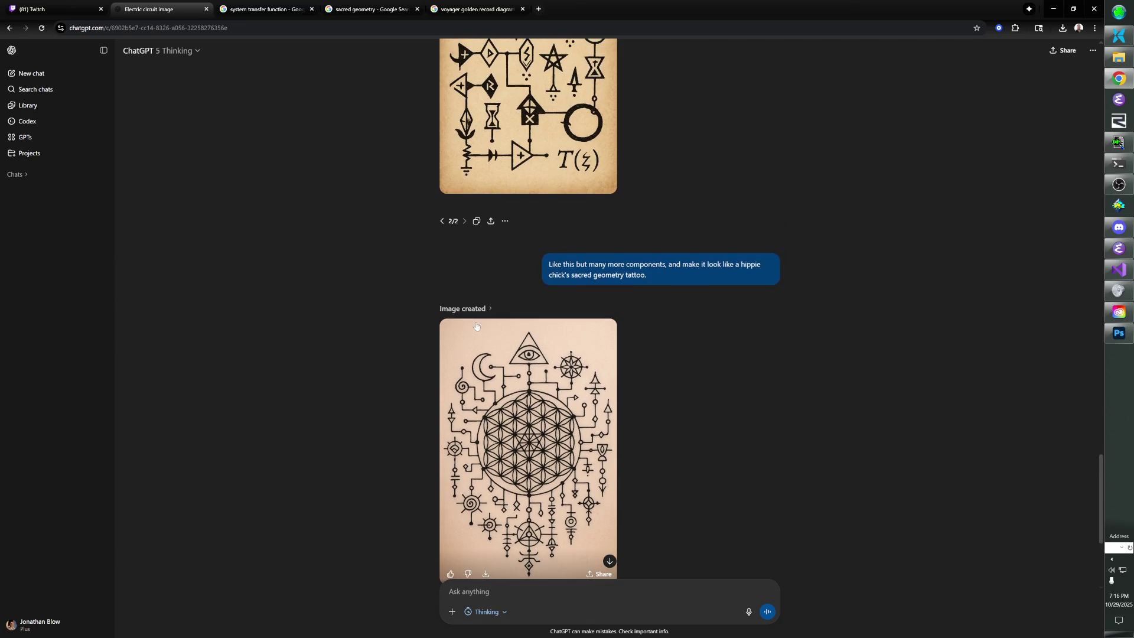
{"action": "scroll", "coordinate": [473, 341], "scroll_direction": "up", "scroll_amount": 2}
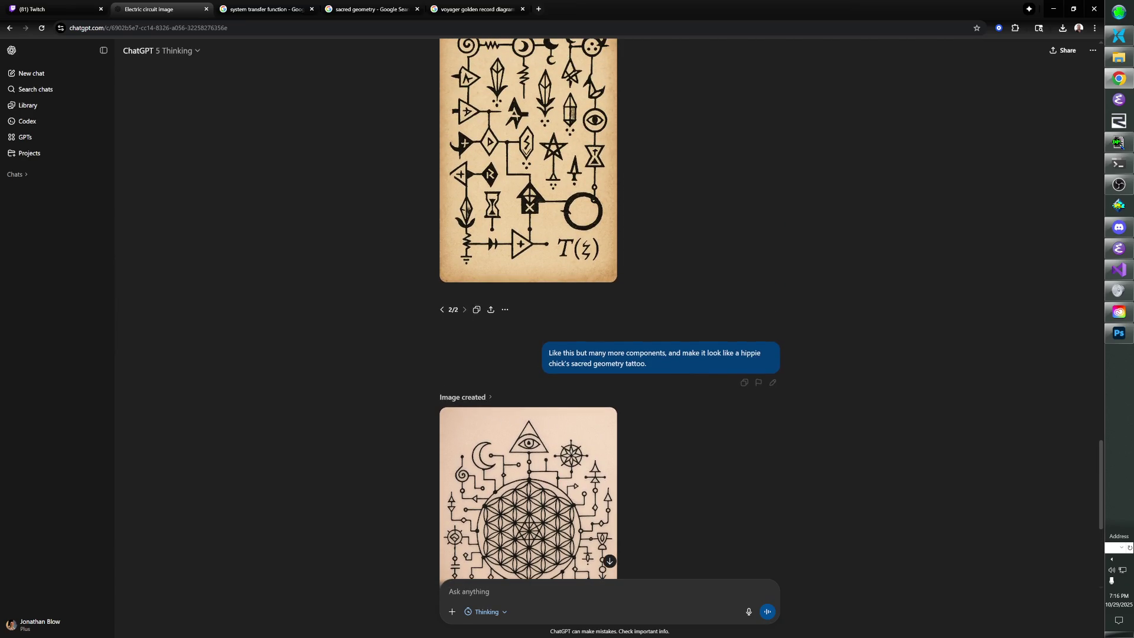
{"action": "scroll", "coordinate": [550, 323], "scroll_direction": "down", "scroll_amount": 4}
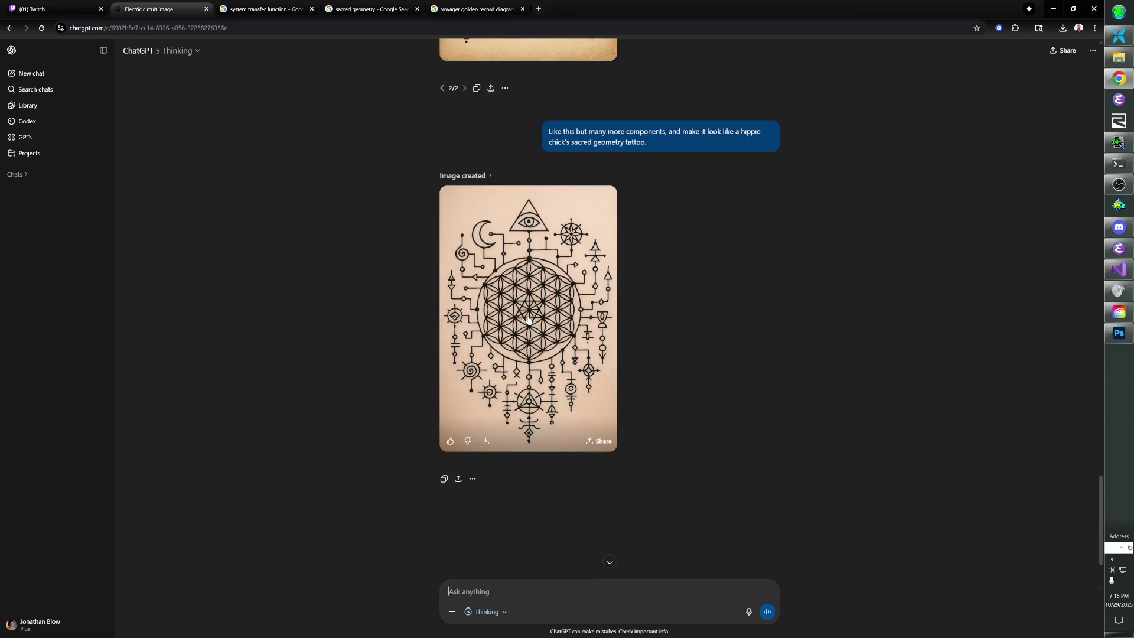
{"action": "scroll", "coordinate": [528, 319], "scroll_direction": "up", "scroll_amount": 7}
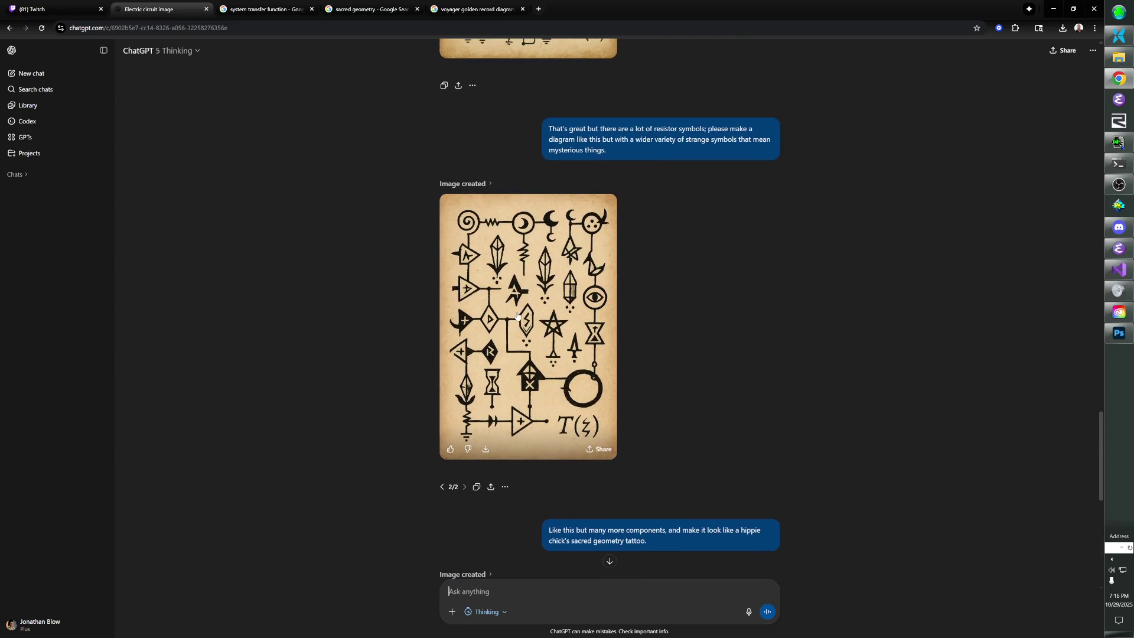
{"action": "scroll", "coordinate": [517, 316], "scroll_direction": "down", "scroll_amount": 9}
{"action": "scroll", "coordinate": [524, 316], "scroll_direction": "up", "scroll_amount": 5}
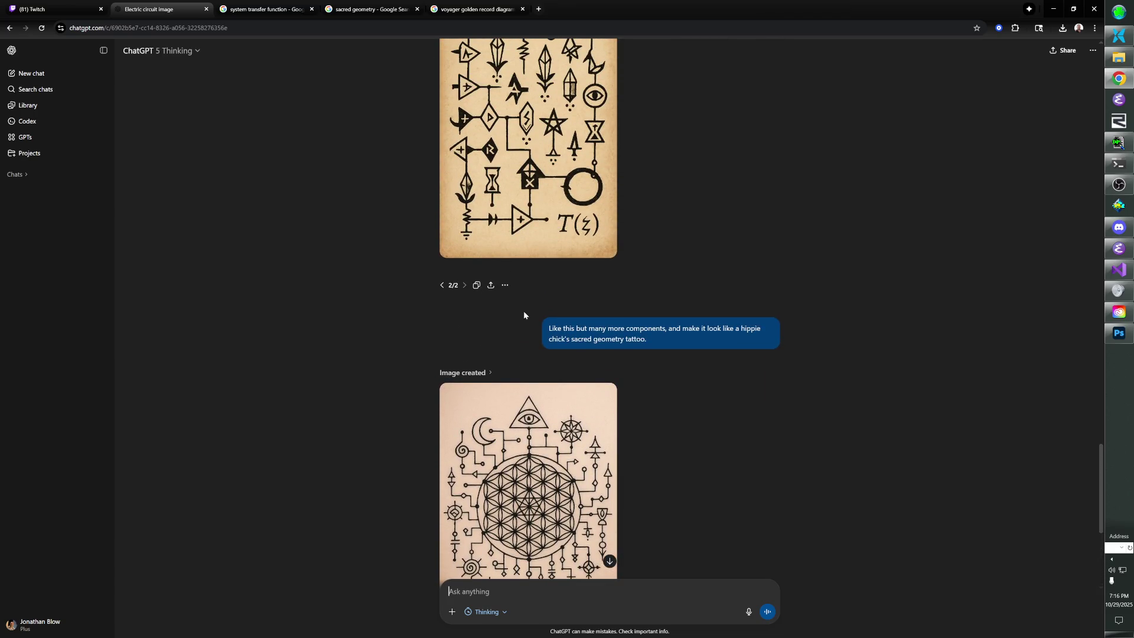
{"action": "scroll", "coordinate": [524, 310], "scroll_direction": "up", "scroll_amount": 20}
{"action": "scroll", "coordinate": [697, 170], "scroll_direction": "up", "scroll_amount": 20}
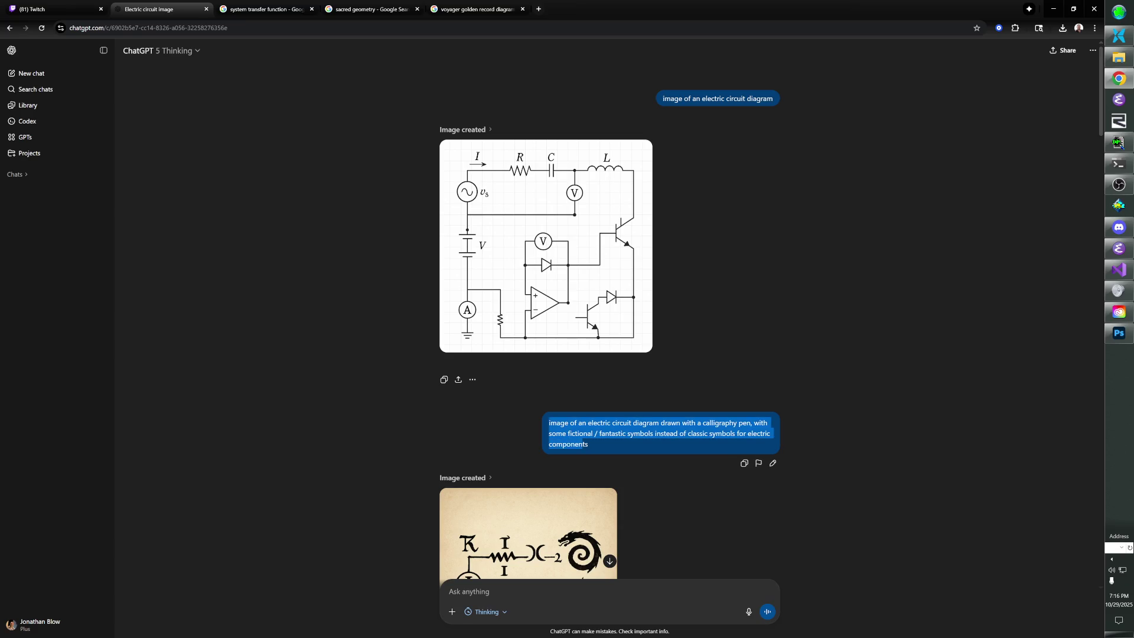
{"action": "scroll", "coordinate": [587, 444], "scroll_direction": "down", "scroll_amount": 15}
{"action": "scroll", "coordinate": [595, 514], "scroll_direction": "down", "scroll_amount": 6}
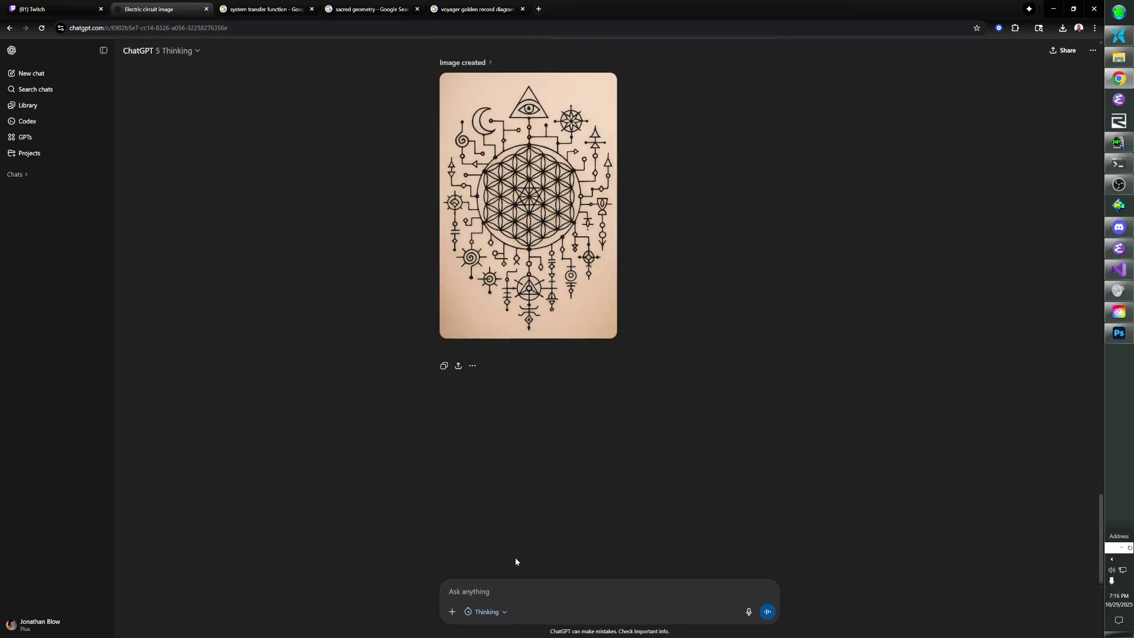
{"action": "type", "text": "image of an electric circuit diagram drawn with a calligraphy pen, with some fictional / fantastic symbols instead of classic symbols for electric components"}
Reword the calligraphy prompt to a graph rewrite diagram with operational semantics and mathematical equations, drop 'for electric components', and send.
{"action": "left_click_drag", "start_coordinate": [560, 581], "coordinate": [449, 580]}
{"action": "type", "text": "graph rewrite diagram accompanied by"}
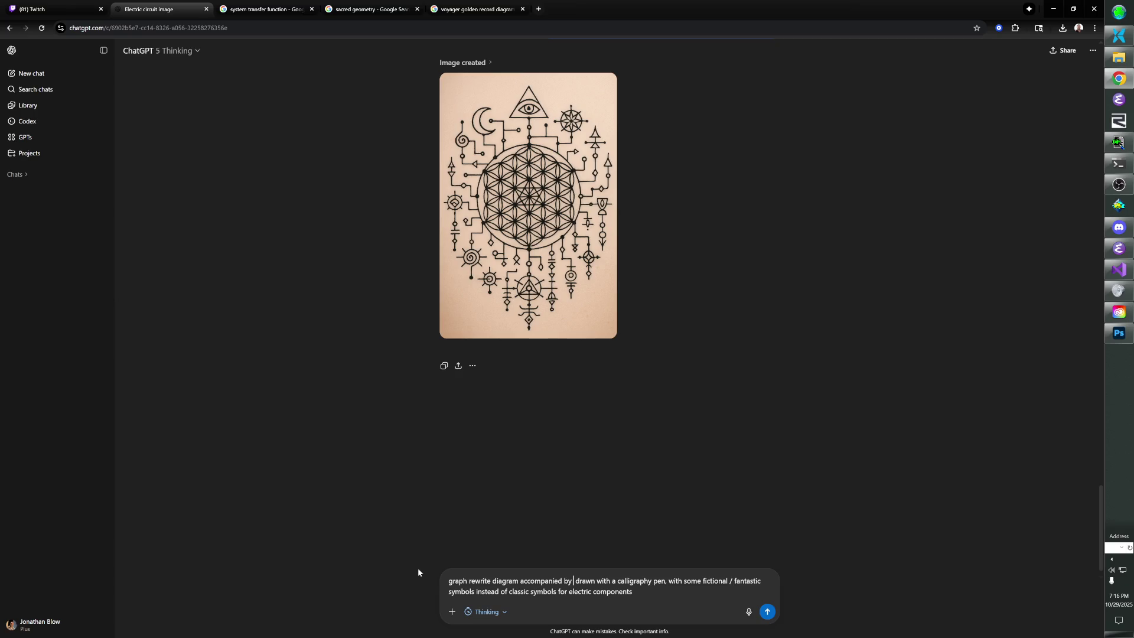
{"action": "type", "text": " operational sem"}
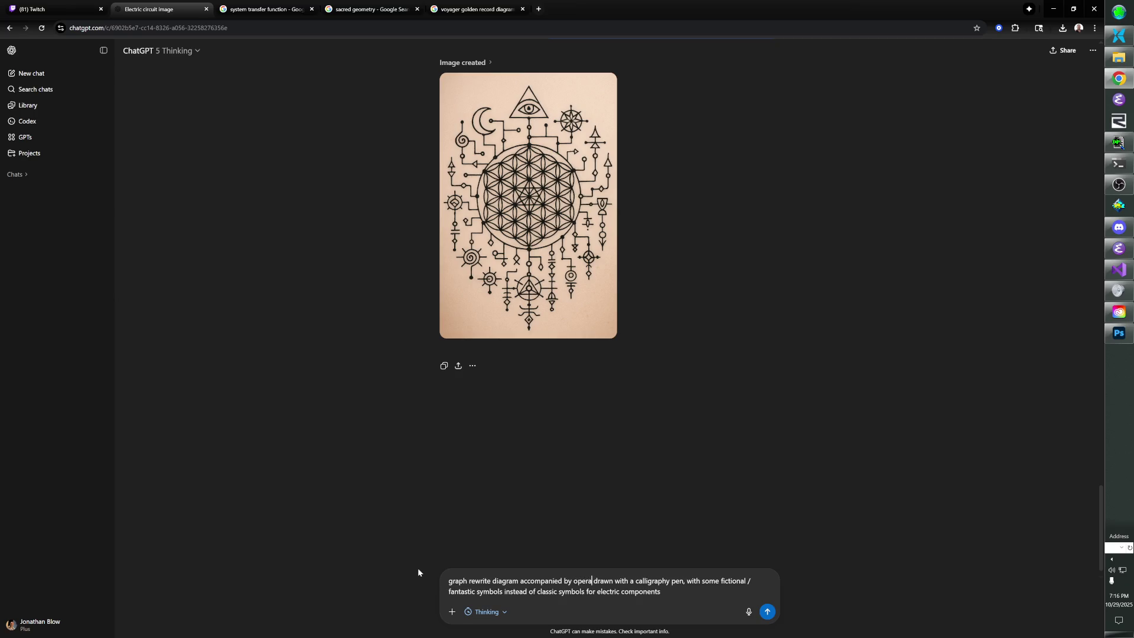
{"action": "type", "text": "antics and mathem"}
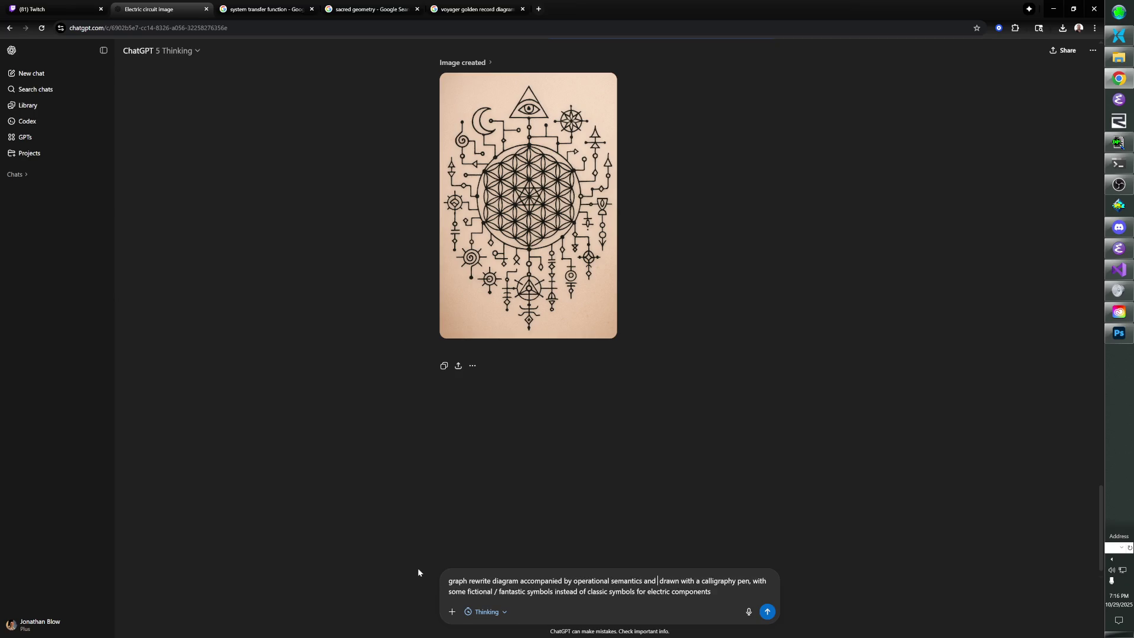
{"action": "type", "text": "a"}
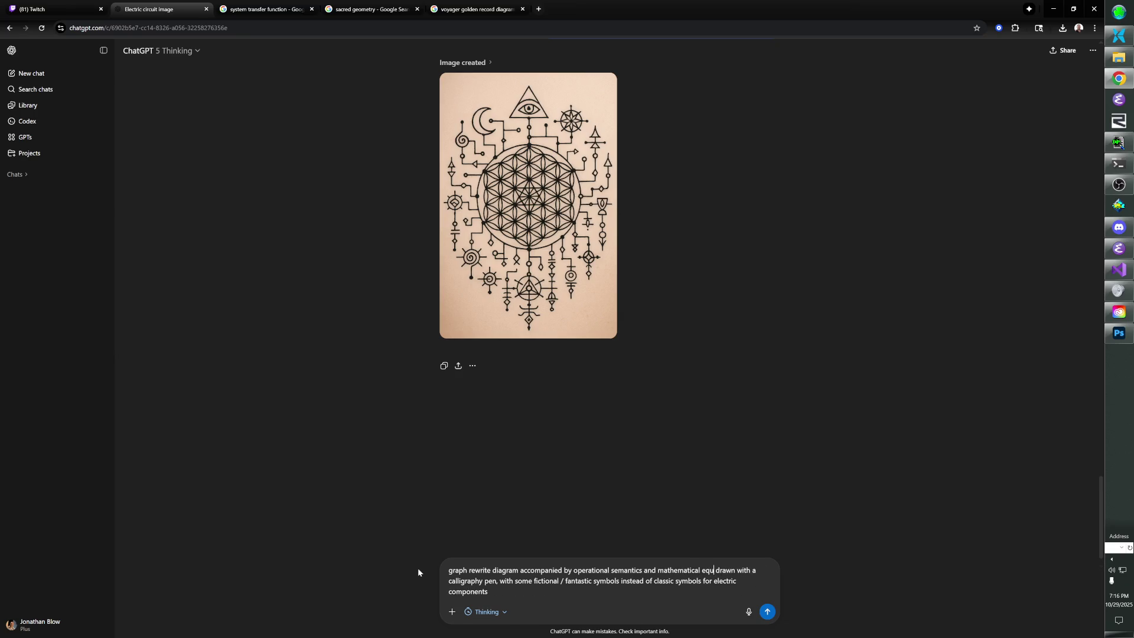
{"action": "type", "text": "tical equations,"}
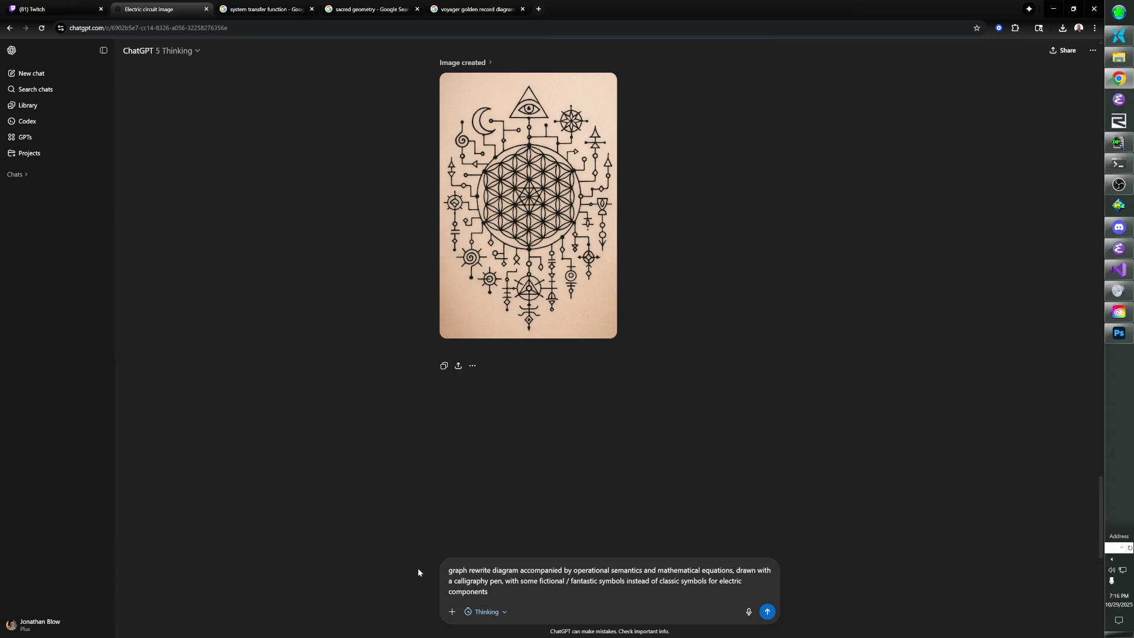
{"action": "left_click_drag", "start_coordinate": [707, 581], "coordinate": [488, 591]}
{"action": "key", "text": "BackSpace"}
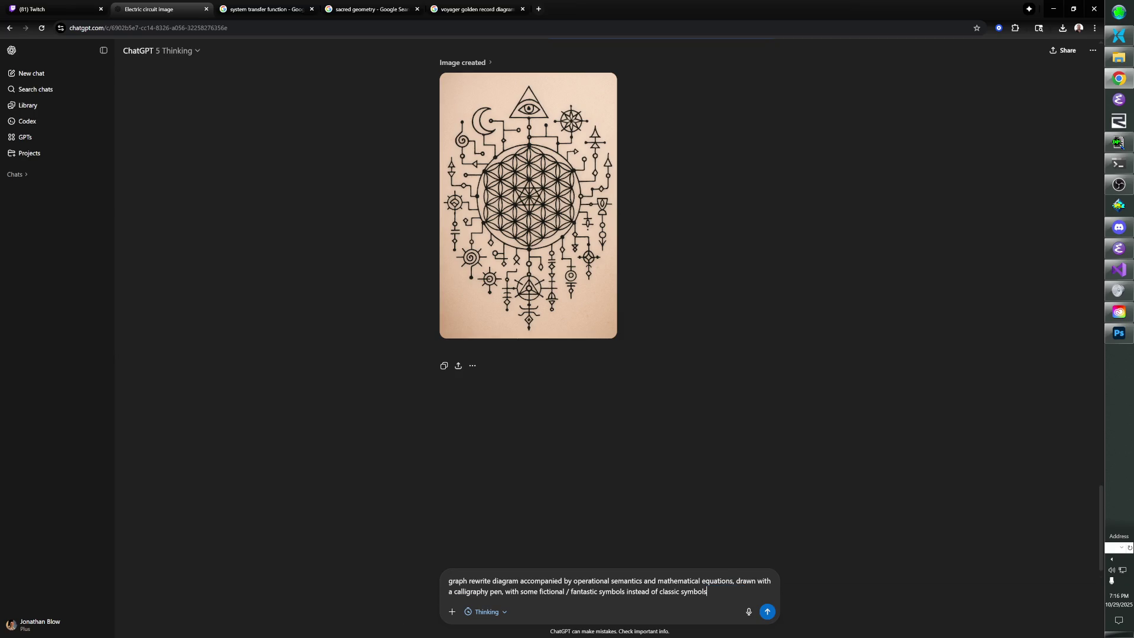
{"action": "key", "text": "Return"}
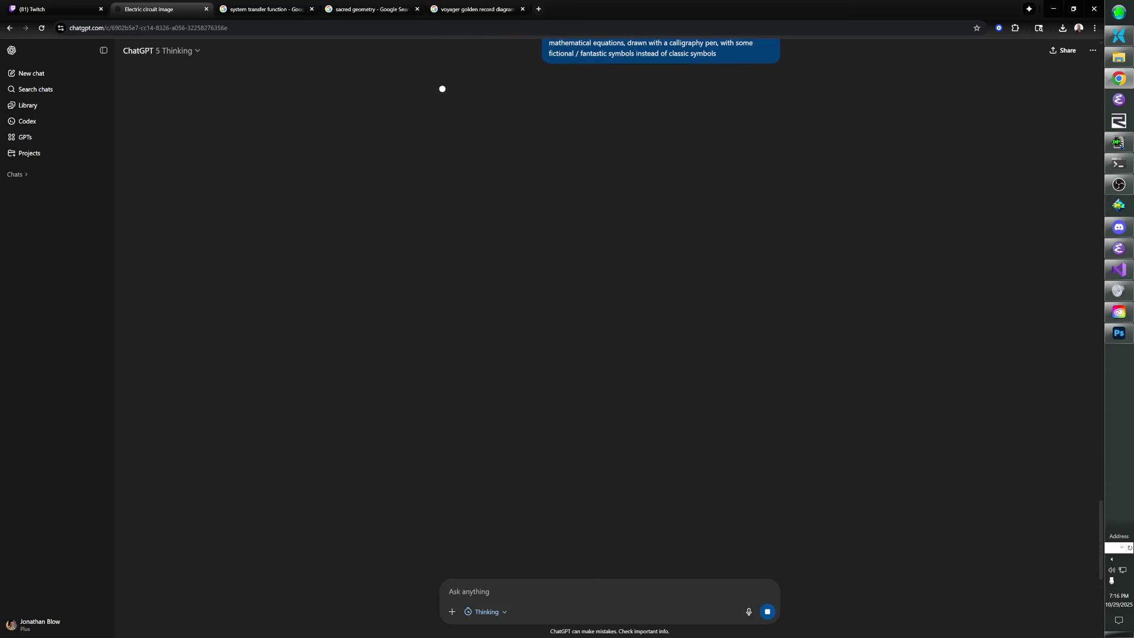
Wait while ChatGPT generates the parchment sheet of circled-node rewrites beside fictional-symbol equations.
{"action": "scroll", "coordinate": [532, 448], "scroll_direction": "up", "scroll_amount": 1}
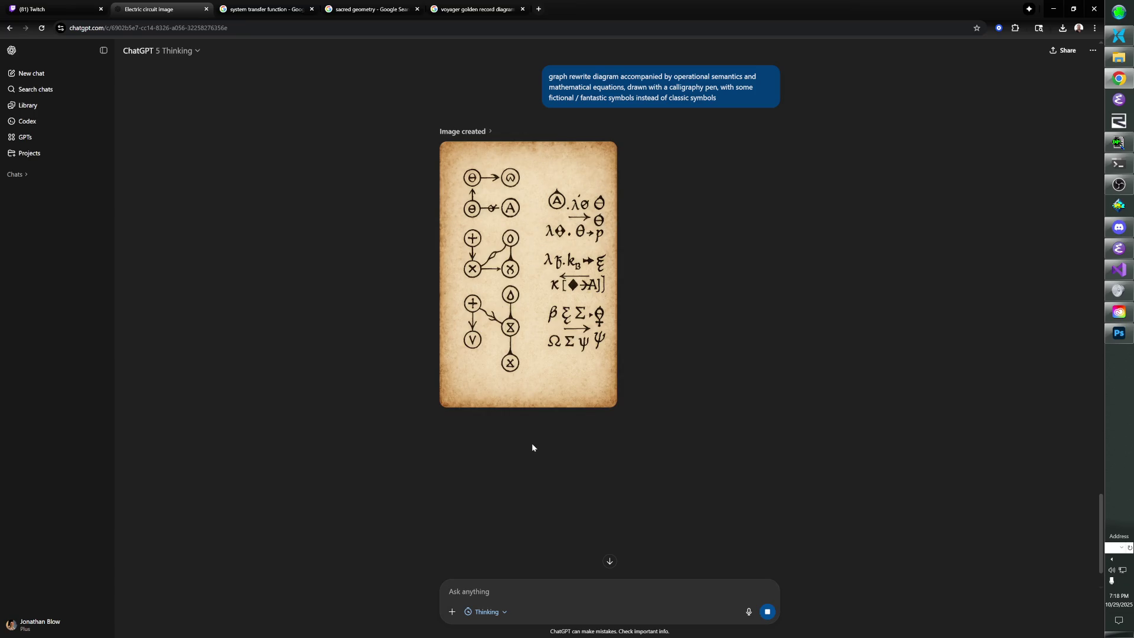
{"action": "scroll", "coordinate": [525, 448], "scroll_direction": "up", "scroll_amount": 3}
{"action": "scroll", "coordinate": [471, 502], "scroll_direction": "down", "scroll_amount": 2}
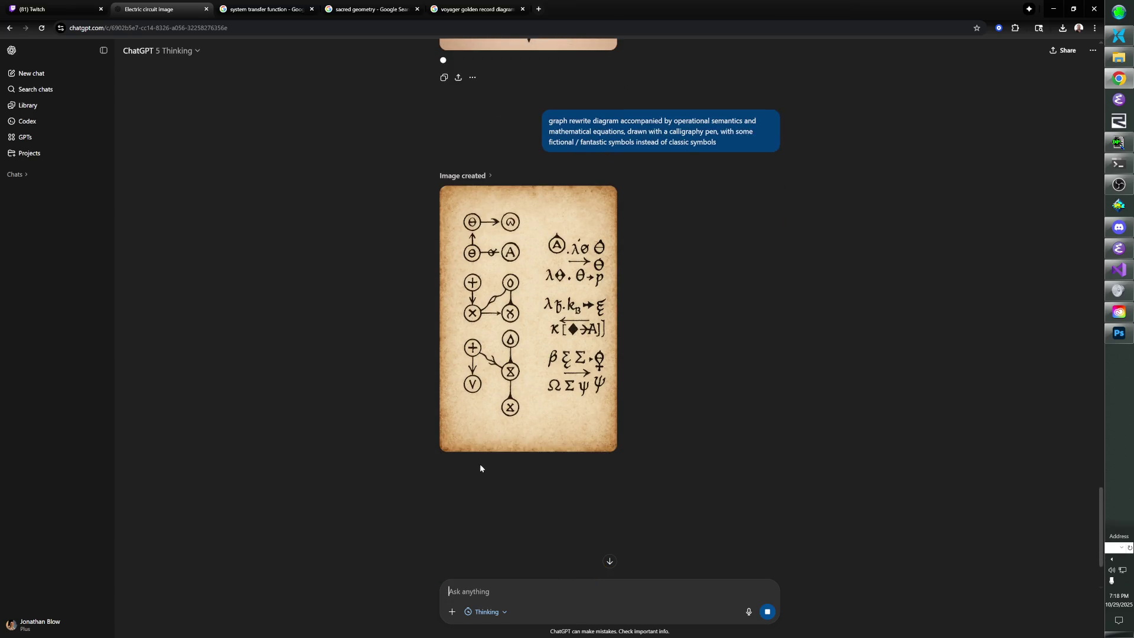
{"action": "scroll", "coordinate": [481, 468], "scroll_direction": "down", "scroll_amount": 1}
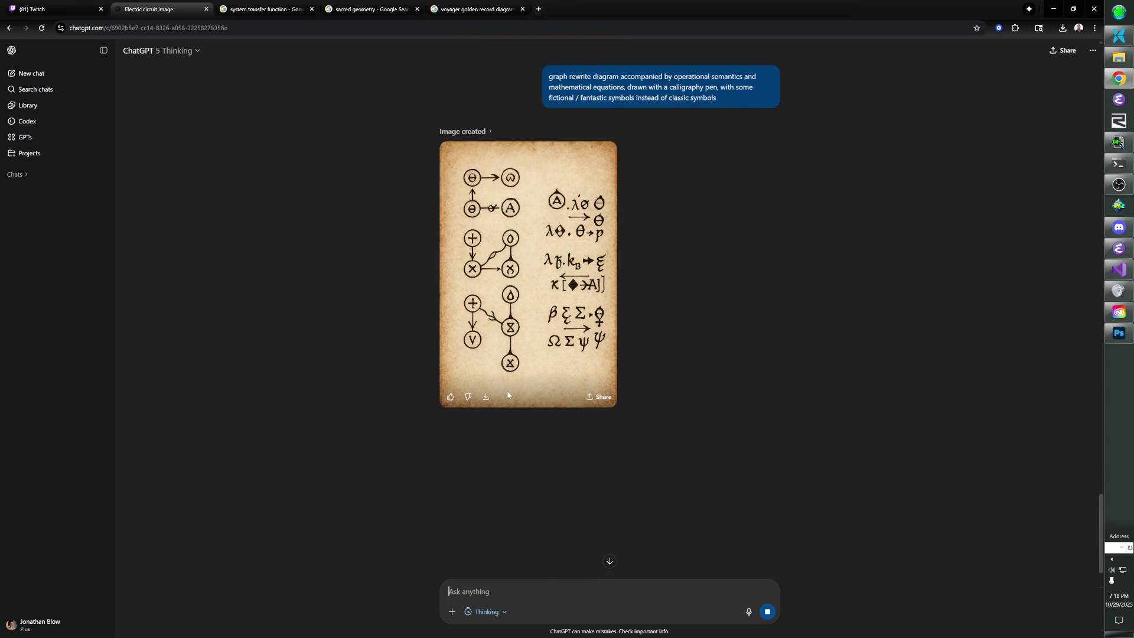
{"action": "scroll", "coordinate": [748, 360], "scroll_direction": "up", "scroll_amount": 2}
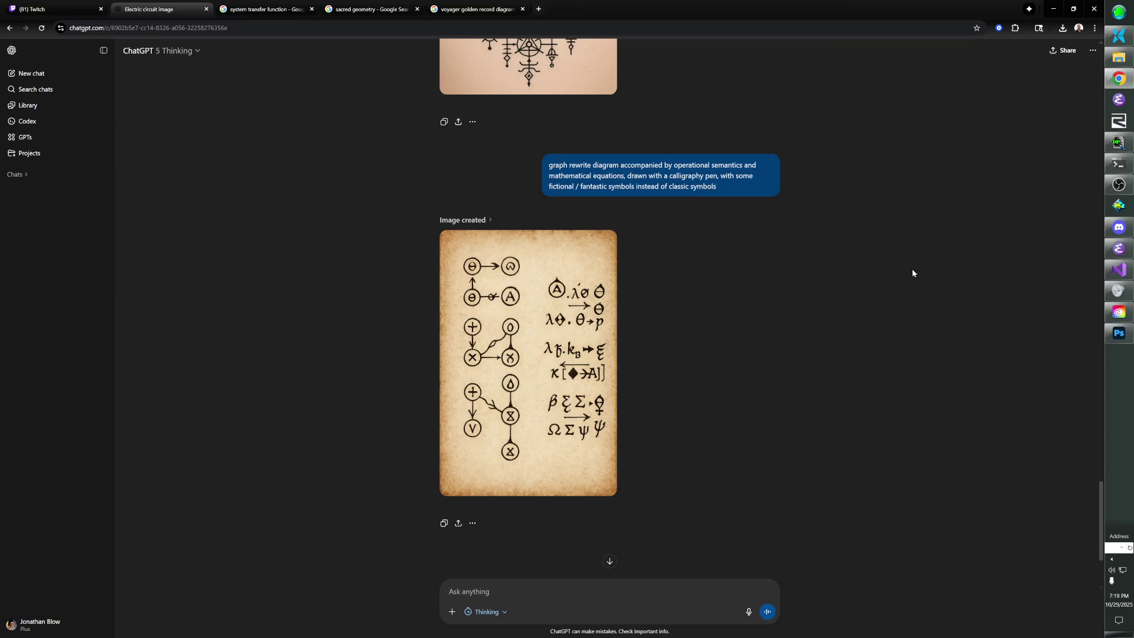
Send 'Like this but the graphs have many more nodes' to get dense network graphs beside equations.
{"action": "type", "text": "Like this but th"}
{"action": "type", "text": "e graphs have m"}
{"action": "type", "text": "an"}
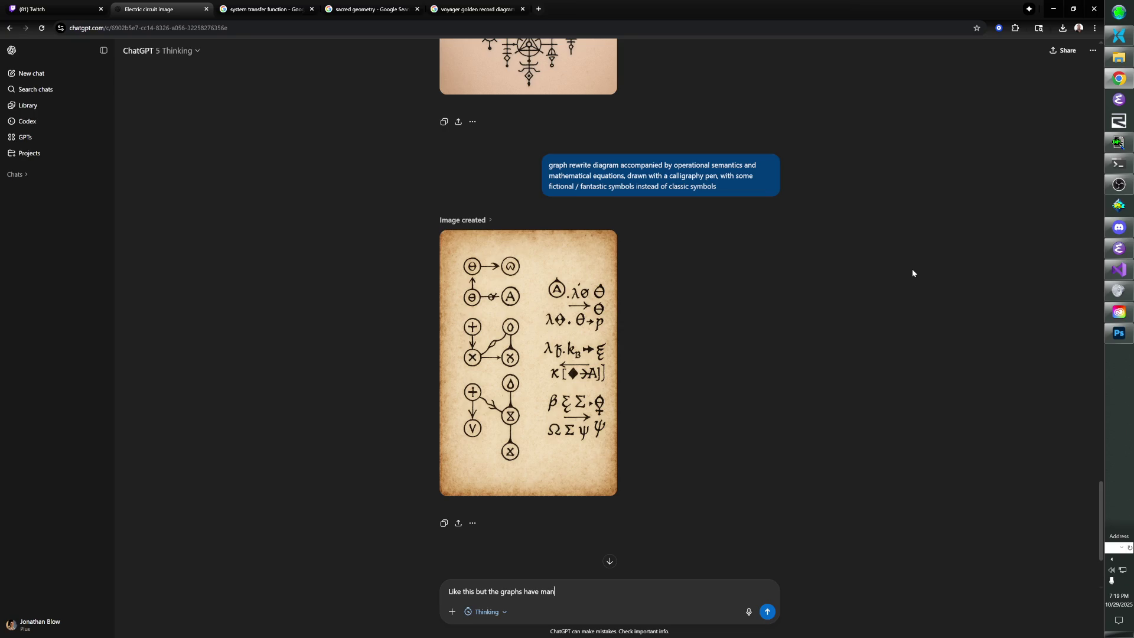
{"action": "type", "text": "y more nodes"}
{"action": "key", "text": "Return"}
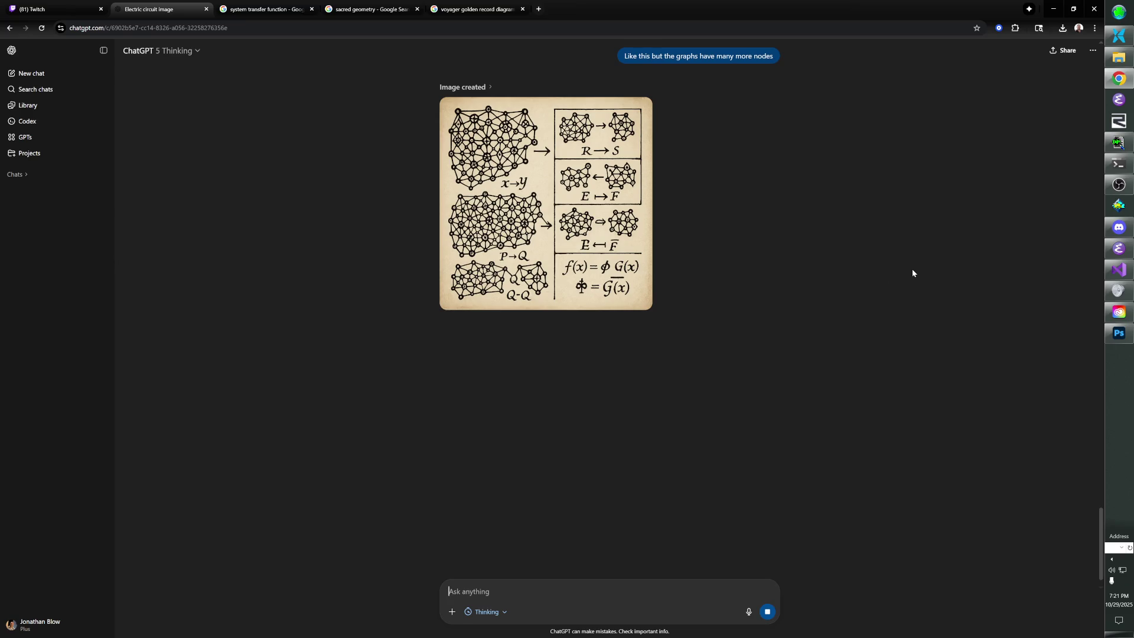
{"action": "scroll", "coordinate": [813, 295], "scroll_direction": "up", "scroll_amount": 5}
{"action": "scroll", "coordinate": [802, 262], "scroll_direction": "down", "scroll_amount": 2}
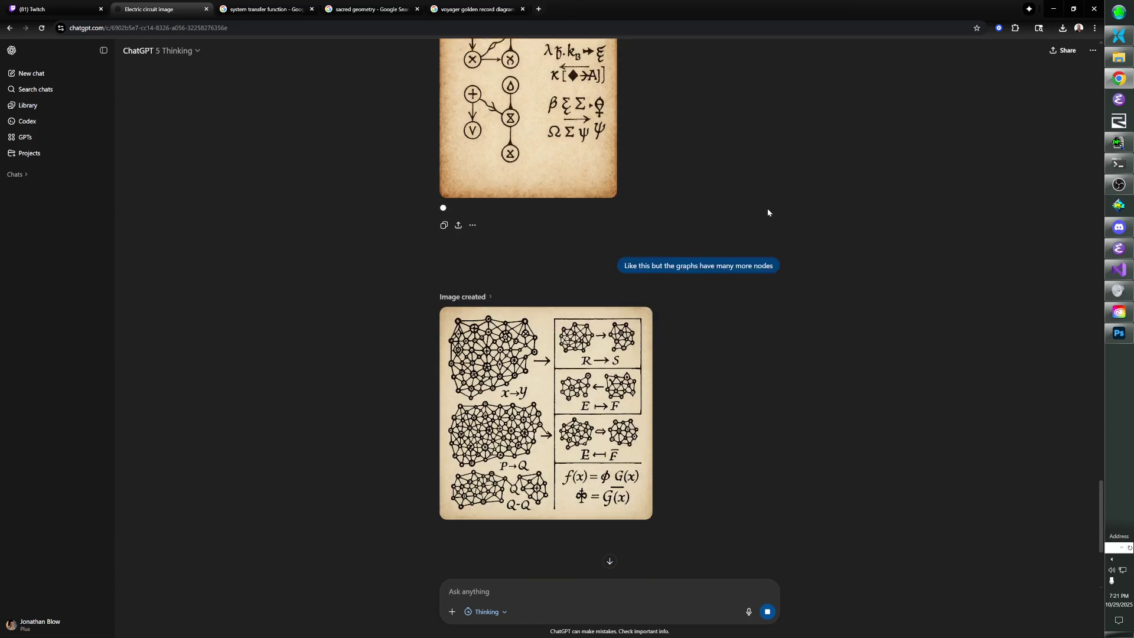
{"action": "scroll", "coordinate": [727, 226], "scroll_direction": "down", "scroll_amount": 2}
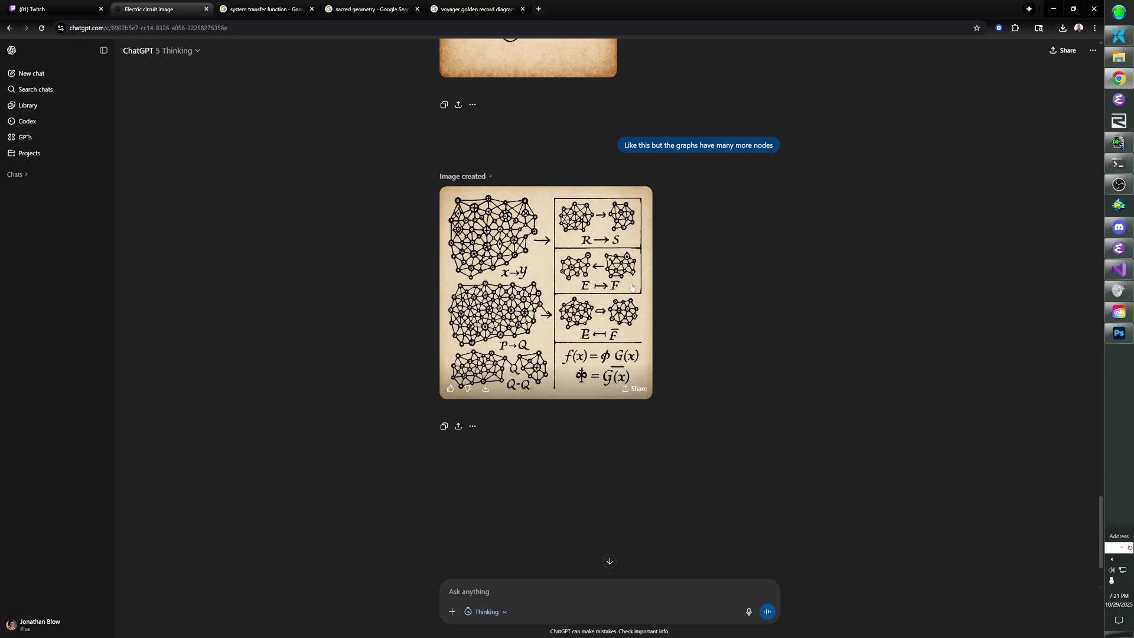
{"action": "scroll", "coordinate": [627, 280], "scroll_direction": "up", "scroll_amount": 4}
{"action": "scroll", "coordinate": [637, 283], "scroll_direction": "down", "scroll_amount": 2}
{"action": "scroll", "coordinate": [637, 284], "scroll_direction": "down", "scroll_amount": 2}
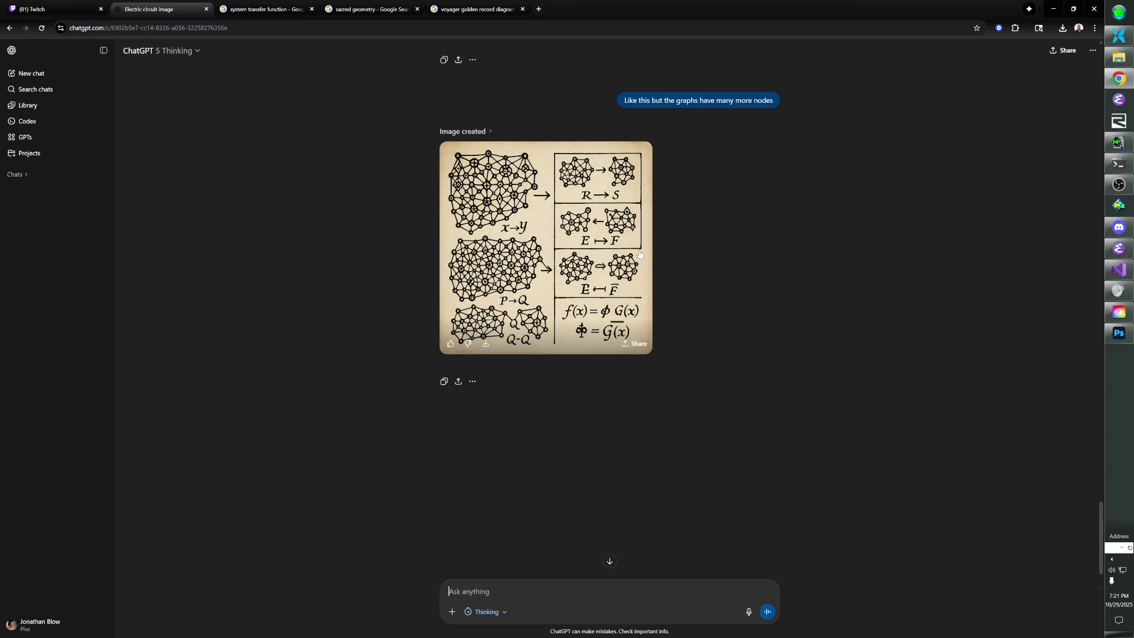
Reject the dense image, ask for more geometric-pattern nodes with edge labels, then begin a summary request.
{"action": "type", "text": "No, please thr"}
{"action": "type", "text": "ow that image away. G"}
{"action": "type", "text": "o back to the"}
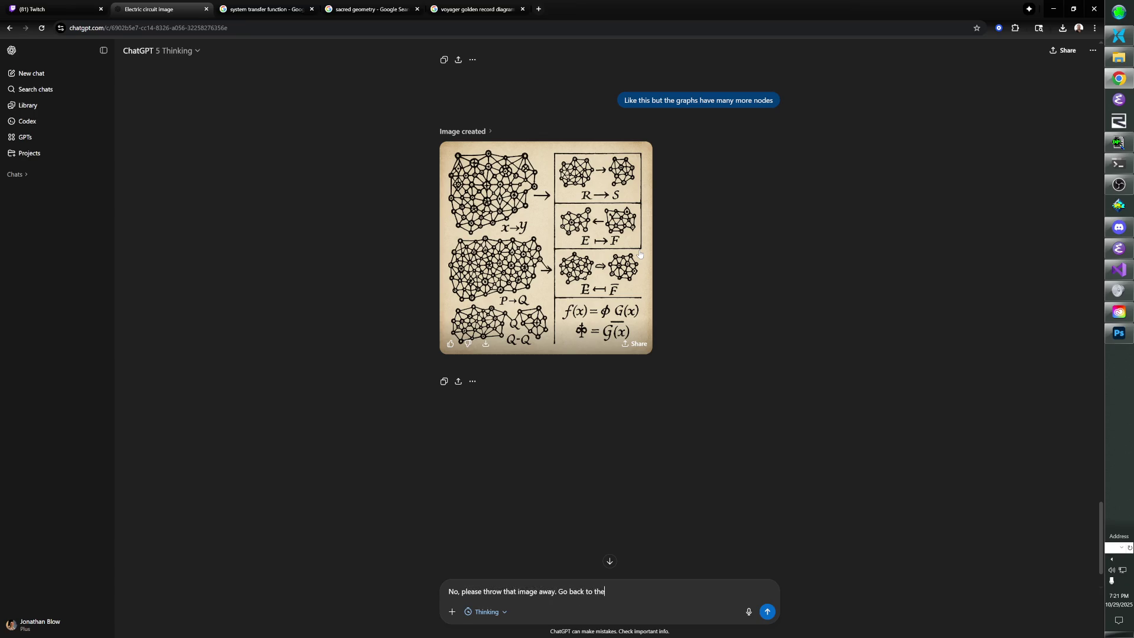
{"action": "type", "text": " previous image; there are a few "}
{"action": "type", "text": "more nodes tha"}
{"action": "type", "text": "n that one"}
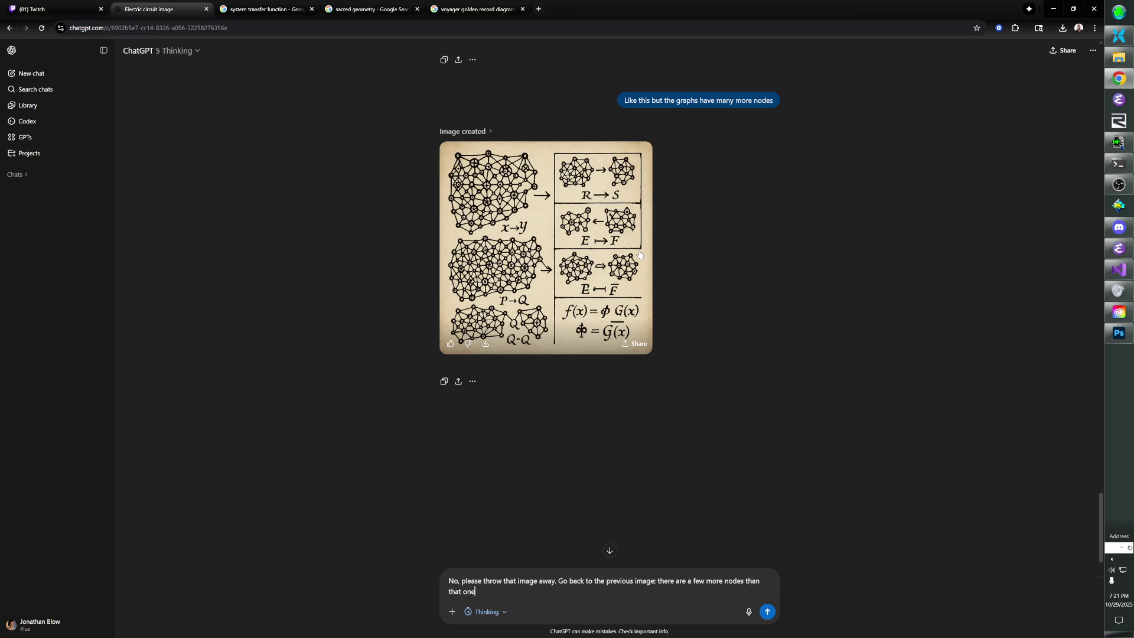
{"action": "type", "text": ", and they are arranged in geomet"}
{"action": "type", "text": "ric patterns "}
{"action": "type", "text": "with interes"}
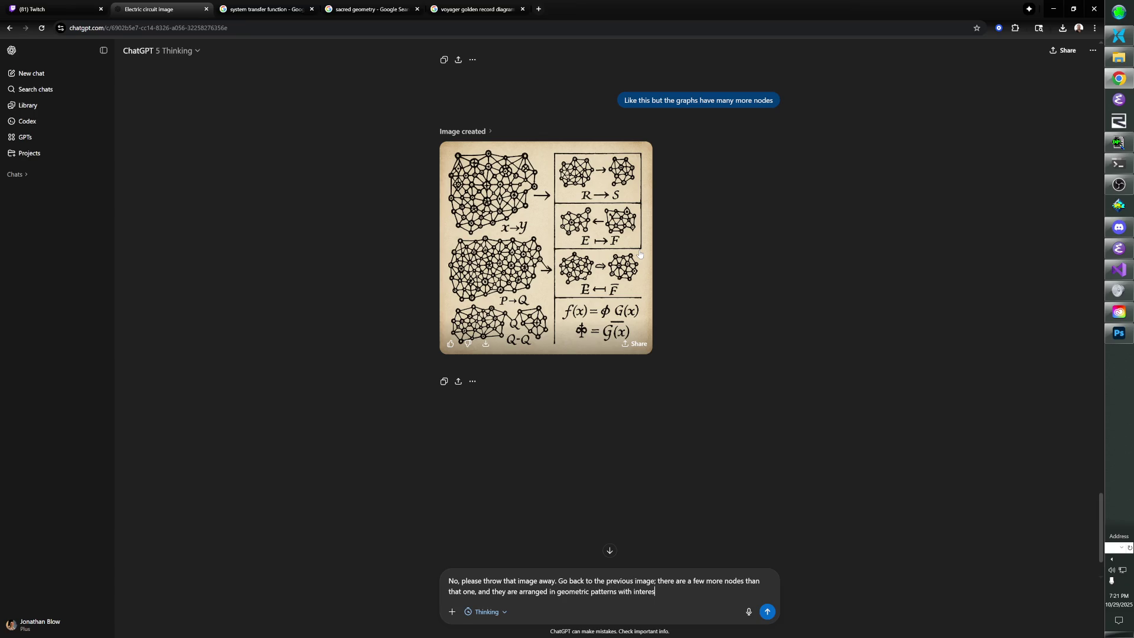
{"action": "type", "text": "ting labels"}
{"action": "type", "text": " on "}
{"action": "type", "text": "the edges of the graph."}
{"action": "key", "text": "Return"}
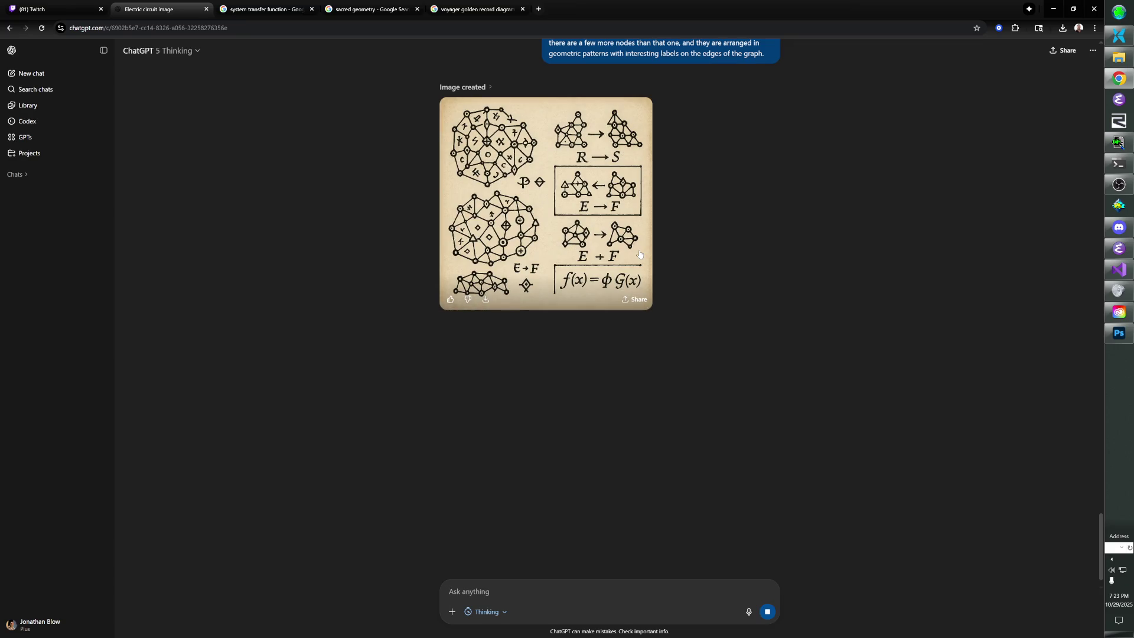
{"action": "type", "text": "Please summari"}
{"action": "type", "text": "ze what"}
{"action": "type", "text": " we are trying to d"}
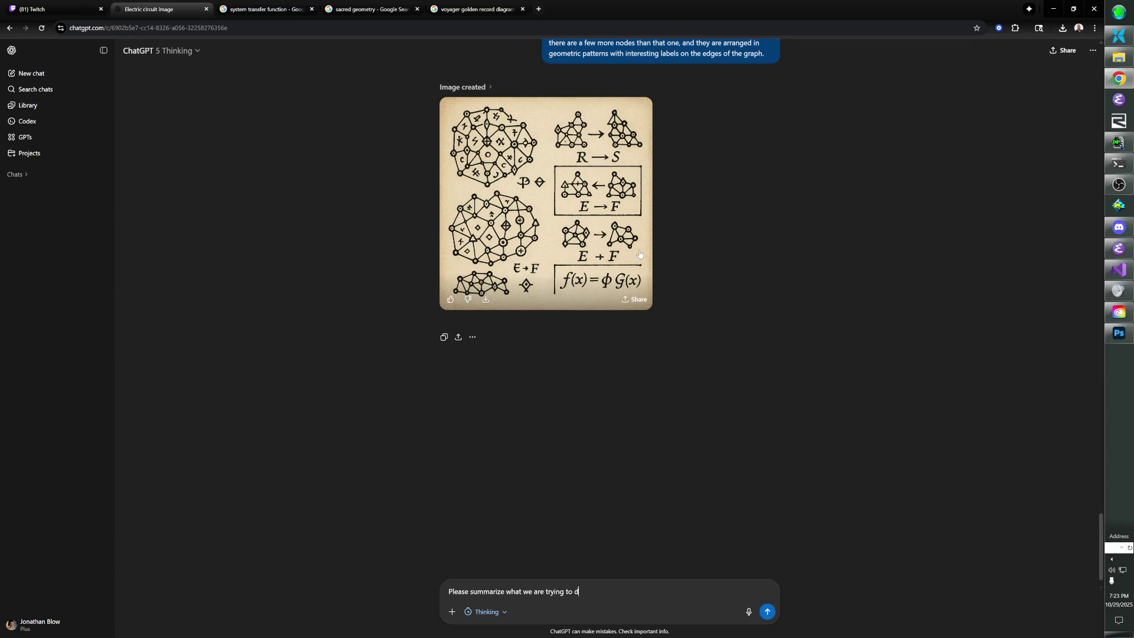
{"action": "type", "text": "o now."}
Send 'Please summarize what we are trying to do now.' and scroll up to read the brief.
{"action": "key", "text": "Return"}
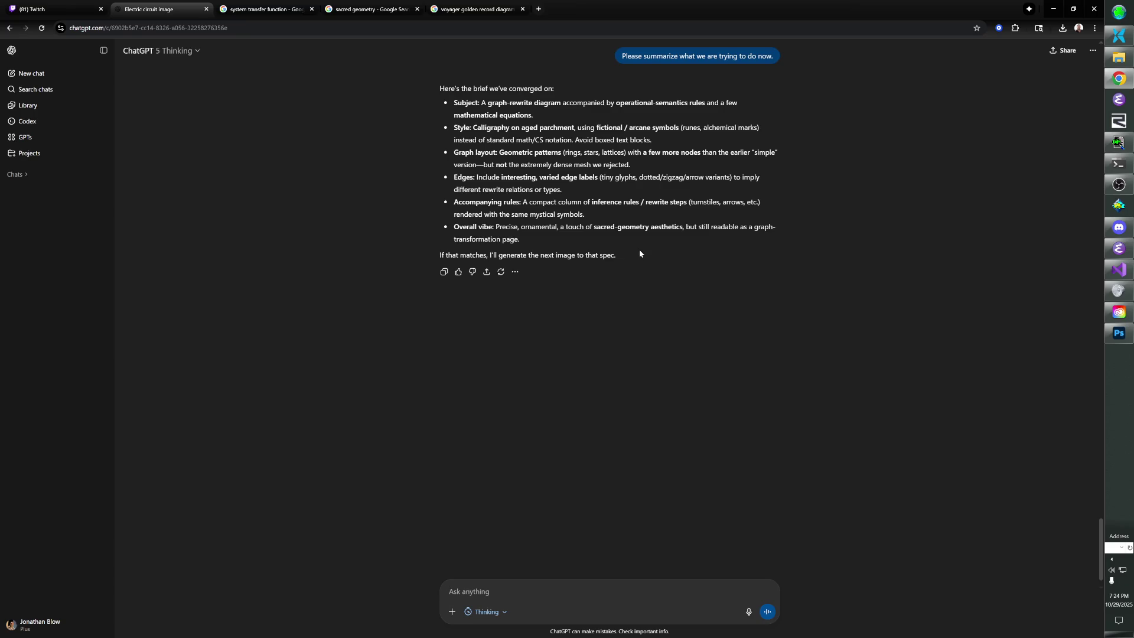
{"action": "scroll", "coordinate": [639, 249], "scroll_direction": "up", "scroll_amount": 5}
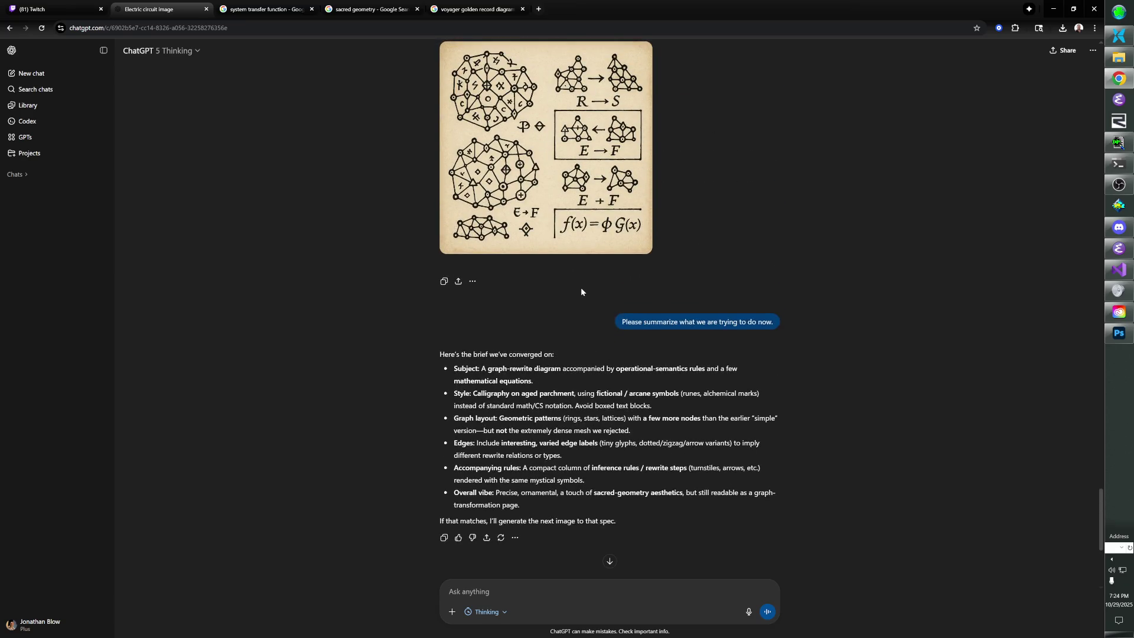
{"action": "scroll", "coordinate": [580, 287], "scroll_direction": "up", "scroll_amount": 2}
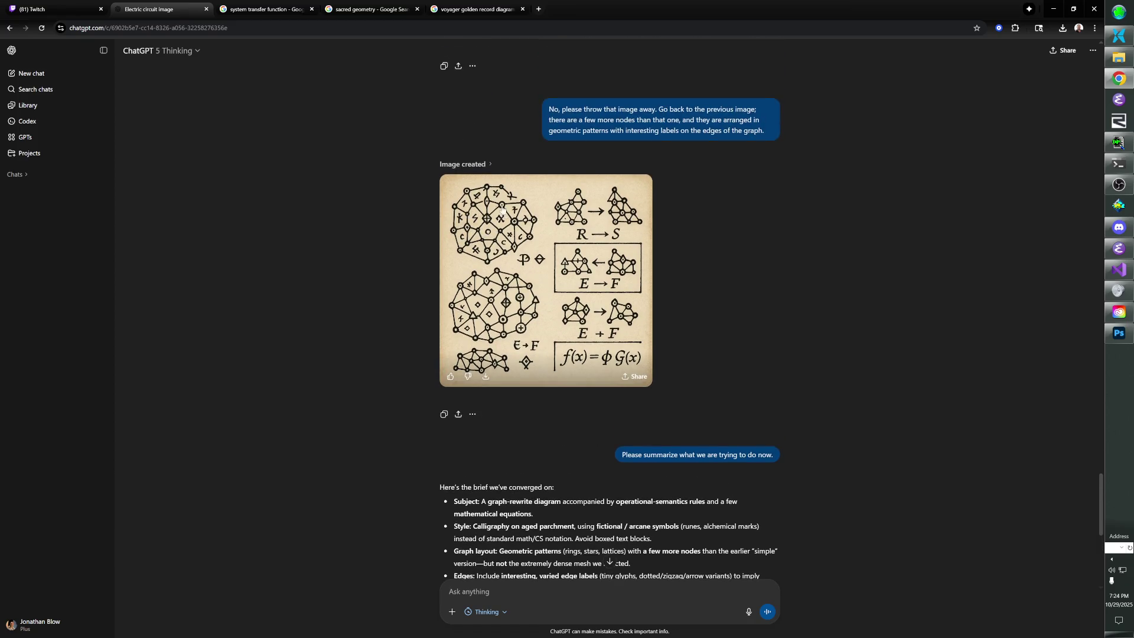
{"action": "scroll", "coordinate": [523, 248], "scroll_direction": "up", "scroll_amount": 4}
{"action": "scroll", "coordinate": [520, 249], "scroll_direction": "down", "scroll_amount": 7}
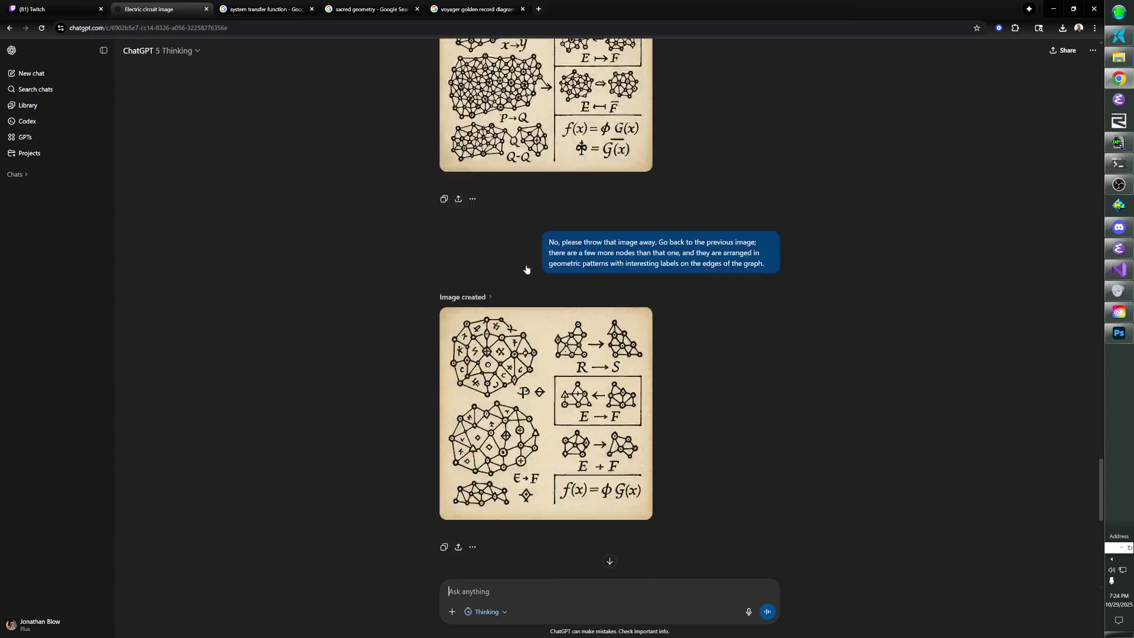
{"action": "scroll", "coordinate": [518, 249], "scroll_direction": "up", "scroll_amount": 2}
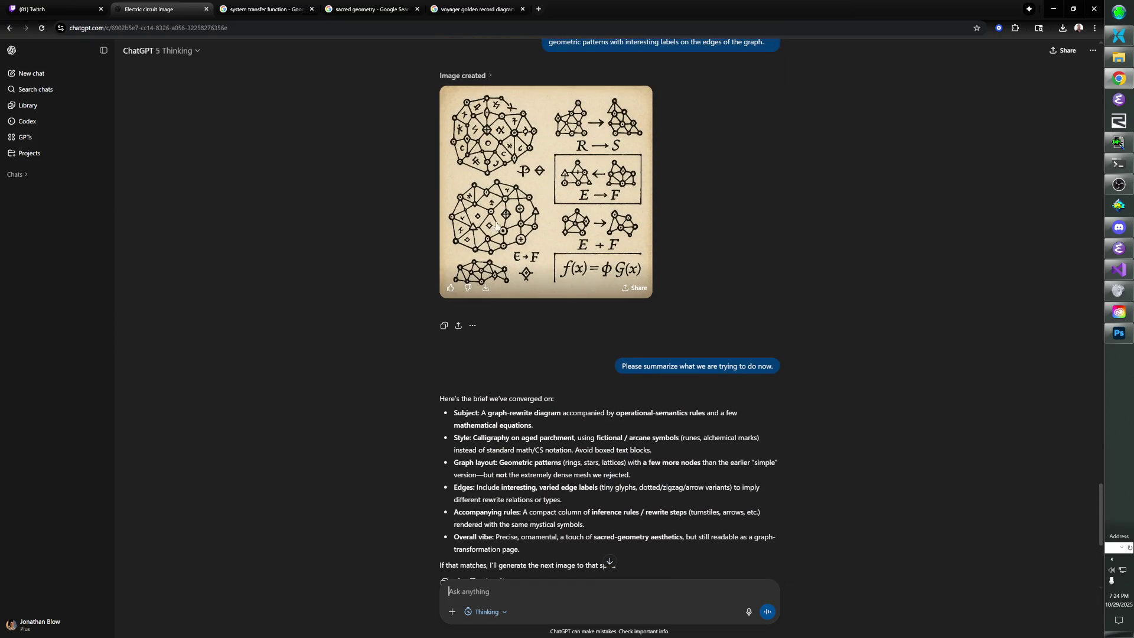
{"action": "scroll", "coordinate": [537, 283], "scroll_direction": "down", "scroll_amount": 2}
{"action": "scroll", "coordinate": [543, 296], "scroll_direction": "down", "scroll_amount": 3}
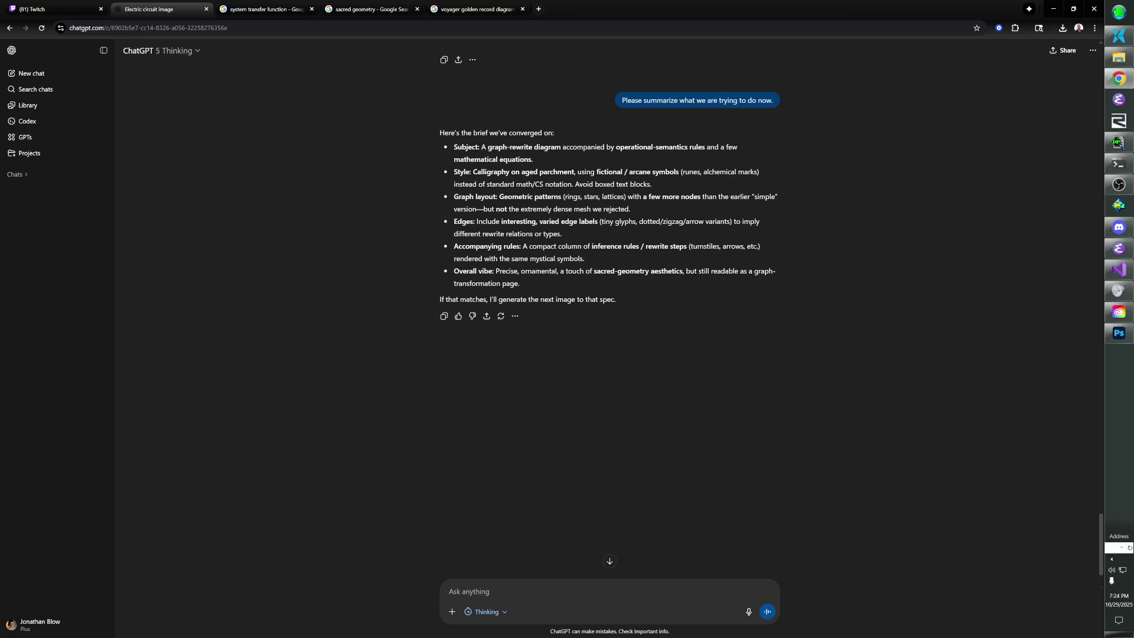
{"action": "scroll", "coordinate": [543, 187], "scroll_direction": "up", "scroll_amount": 3}
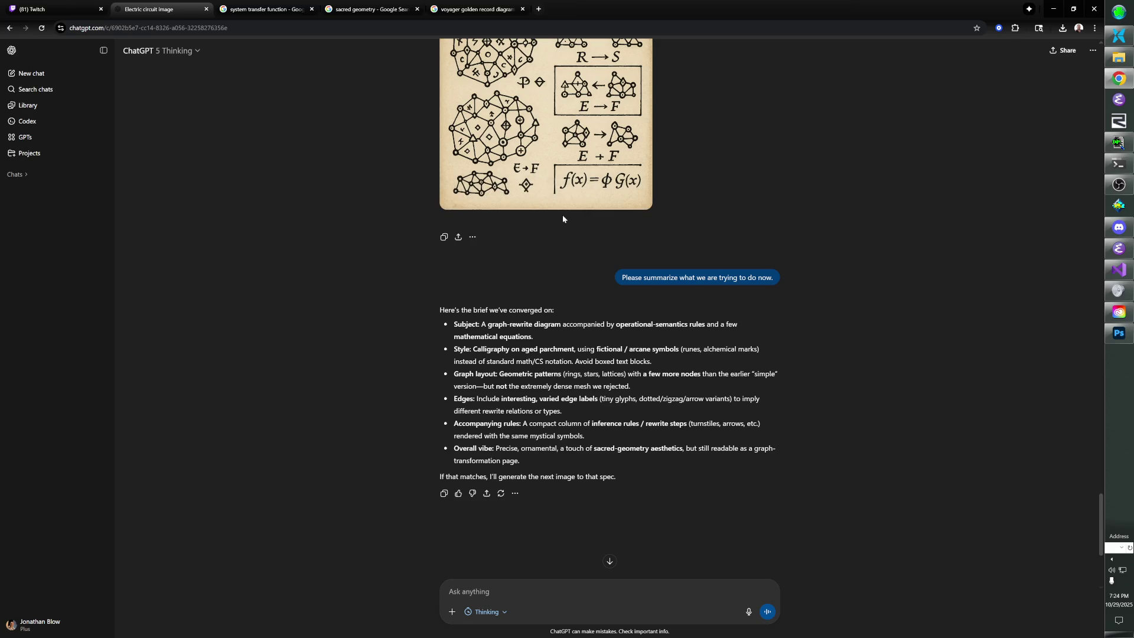
{"action": "scroll", "coordinate": [563, 217], "scroll_direction": "up", "scroll_amount": 1}
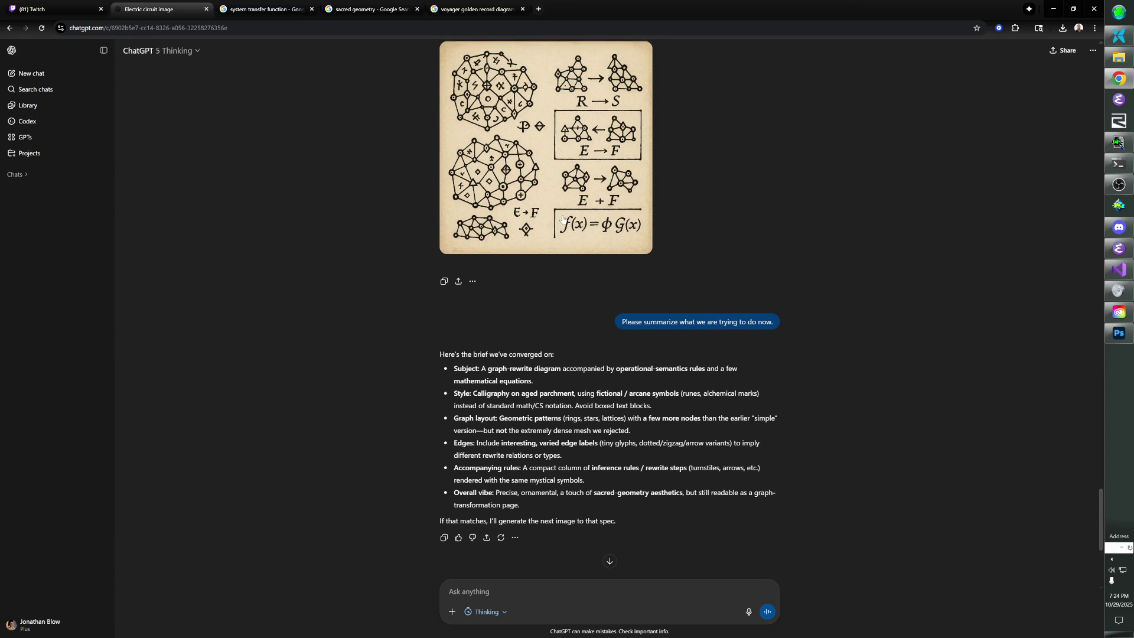
{"action": "scroll", "coordinate": [562, 219], "scroll_direction": "down", "scroll_amount": 5}
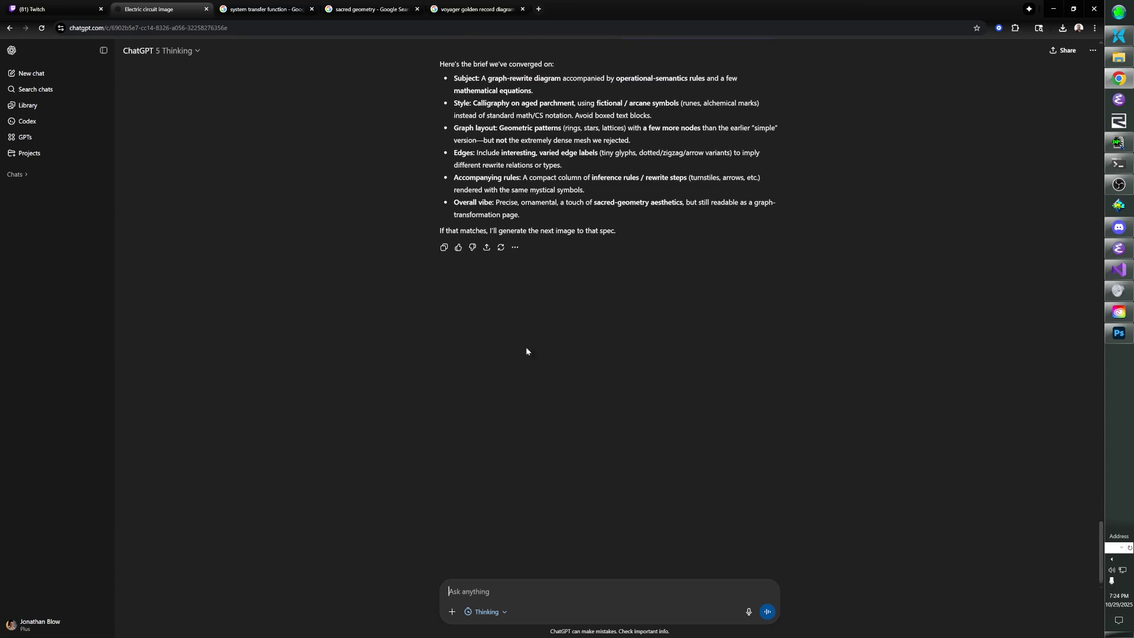
Request a new image of just one ornate, beautiful graph that matches the summary.
{"action": "type", "text": "That's a "}
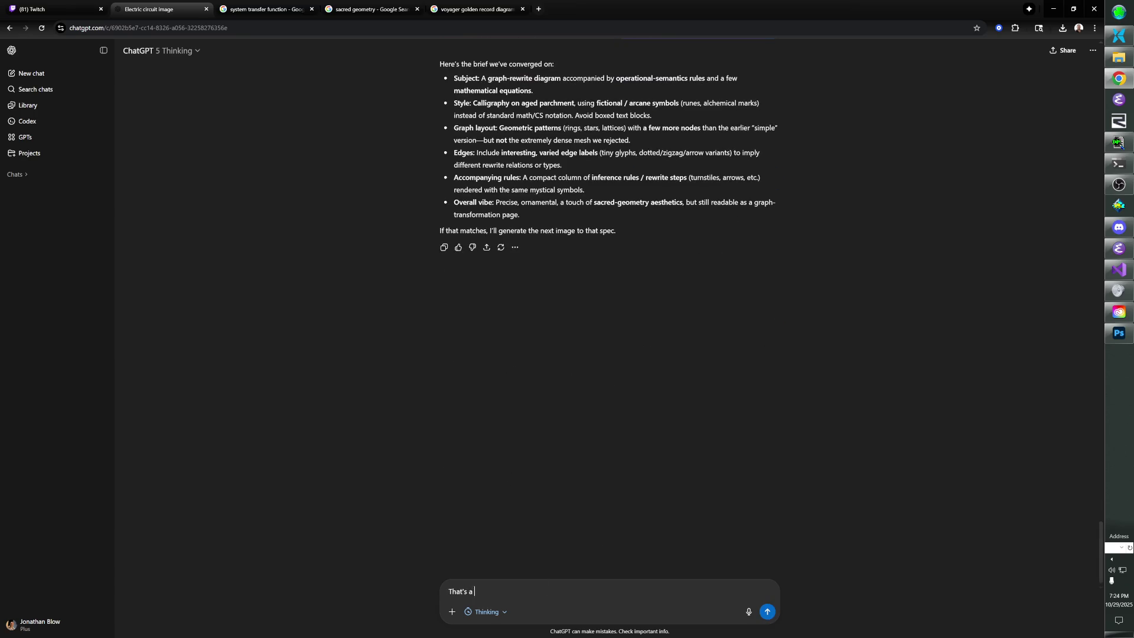
{"action": "type", "text": "good summary, but the image did "}
{"action": "type", "text": "not match this"}
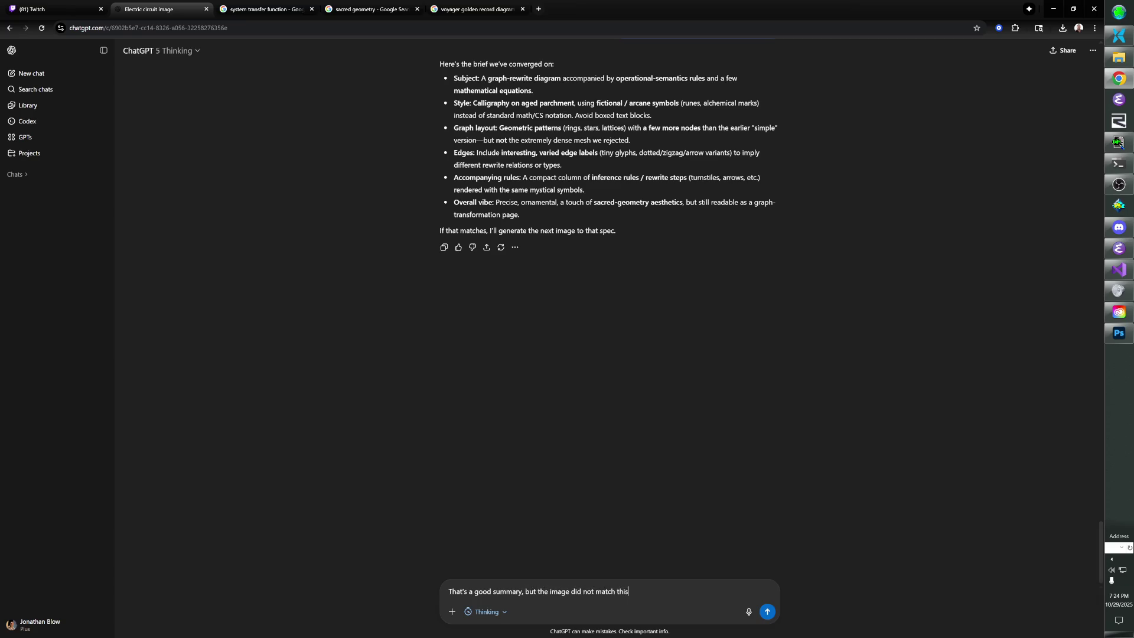
{"action": "type", "text": " summary. Please generate a"}
{"action": "type", "text": "n image with only one g"}
{"action": "type", "text": "raph"}
{"action": "type", "text": " and"}
{"action": "type", "text": " the graph should "}
{"action": "type", "text": "be ornate and "}
{"action": "type", "text": "beautiful."}
{"action": "key", "text": "Return"}
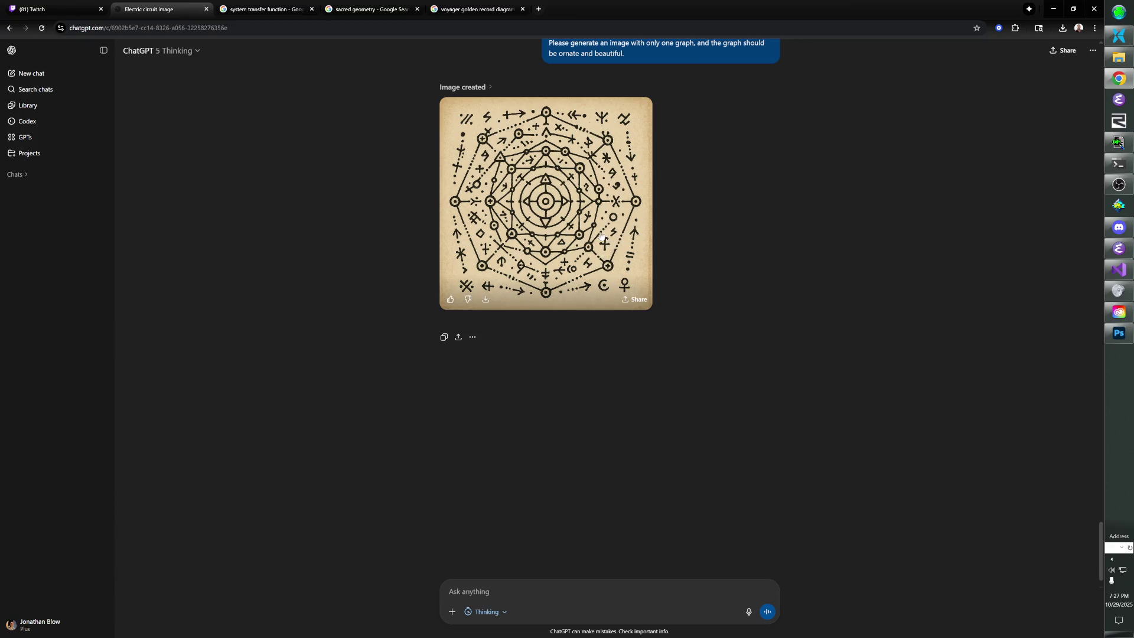
Switch to Extended thinking time and draft a request to vary line and symbol styles.
{"action": "scroll", "coordinate": [601, 236], "scroll_direction": "up", "scroll_amount": 15}
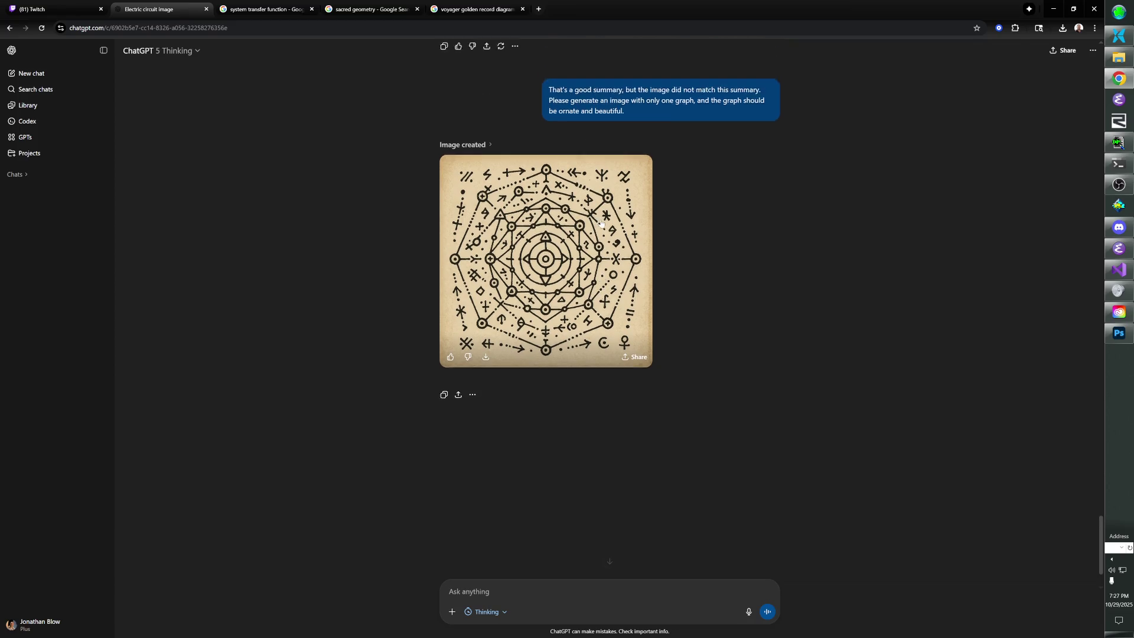
{"action": "scroll", "coordinate": [593, 226], "scroll_direction": "up", "scroll_amount": 15}
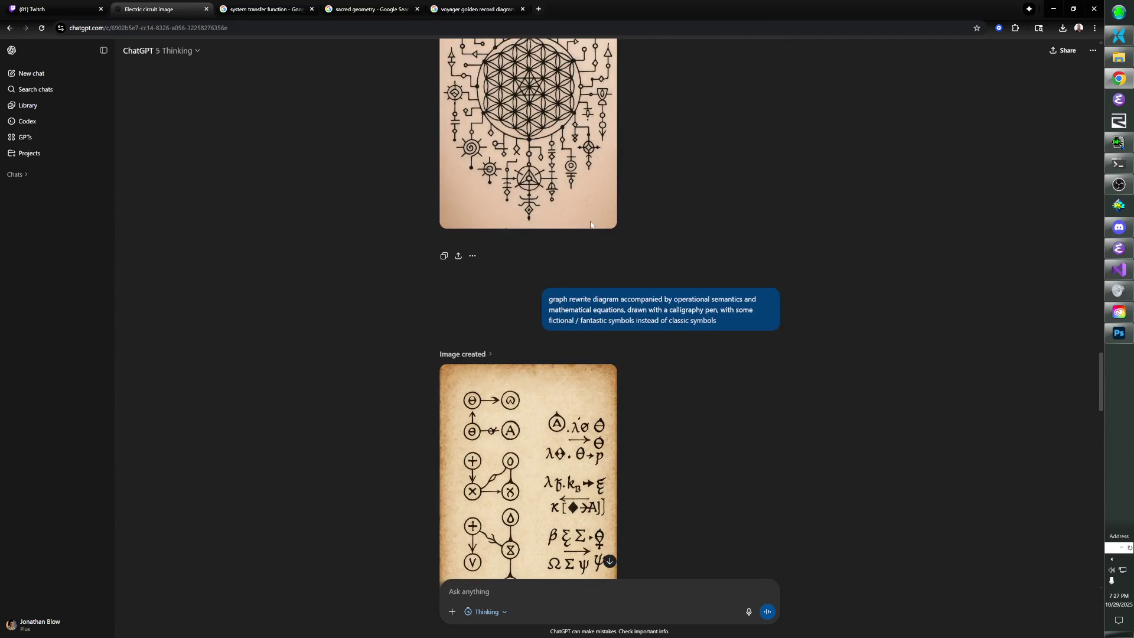
{"action": "scroll", "coordinate": [581, 245], "scroll_direction": "down", "scroll_amount": 15}
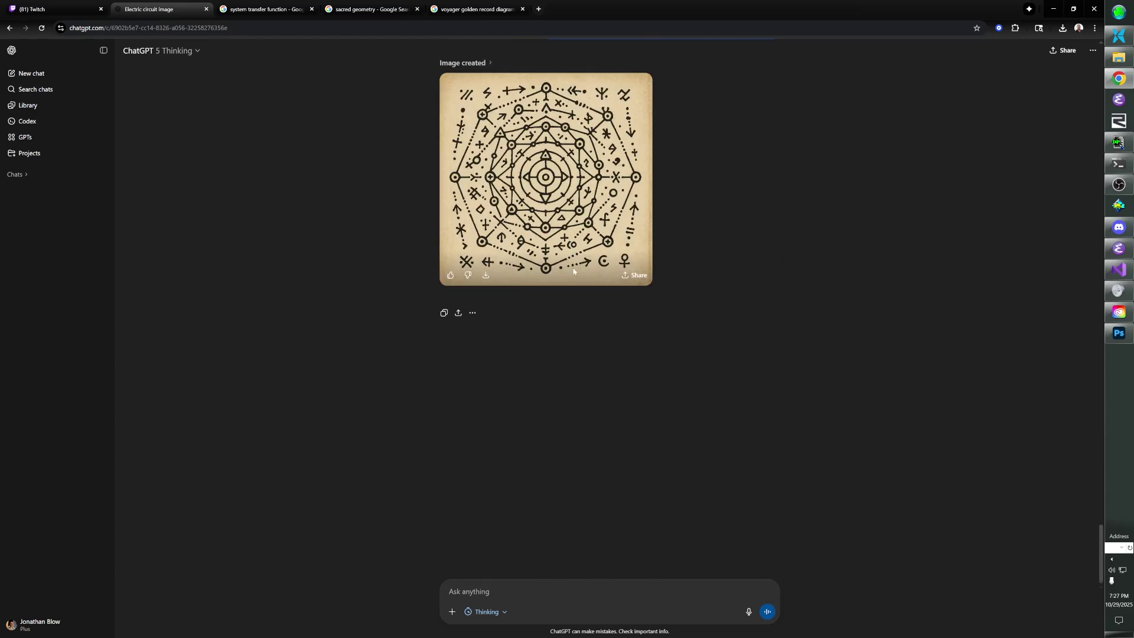
{"action": "left_click", "coordinate": [504, 612]}
{"action": "left_click", "coordinate": [507, 589]}
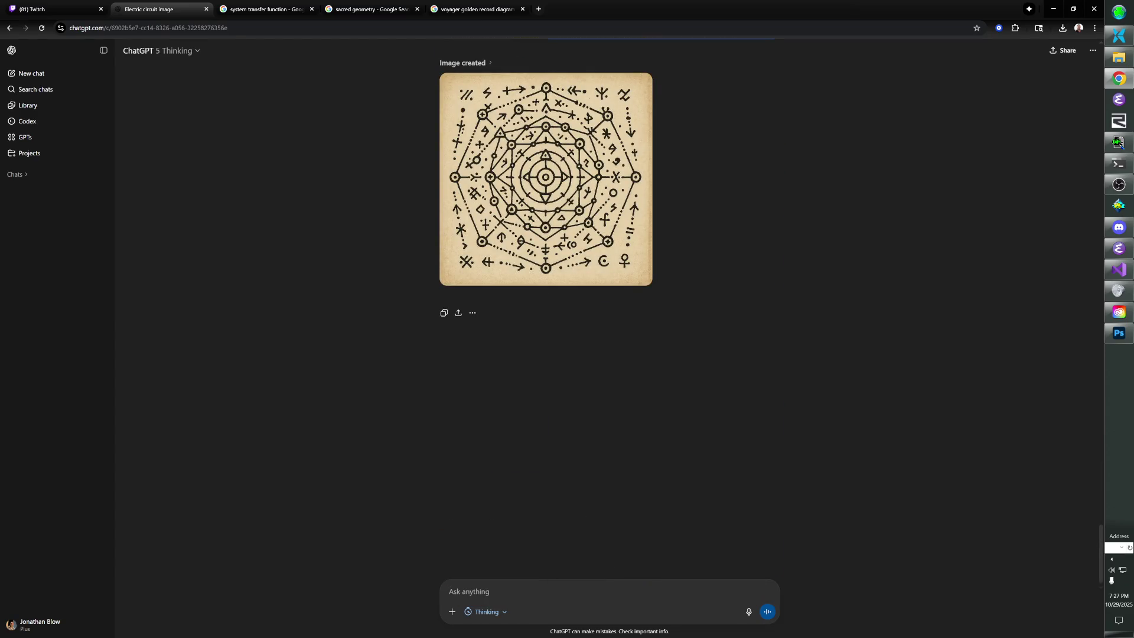
{"action": "type", "text": "This style "}
{"action": "type", "text": "seems pretty s"}
{"action": "type", "text": "tale; can"}
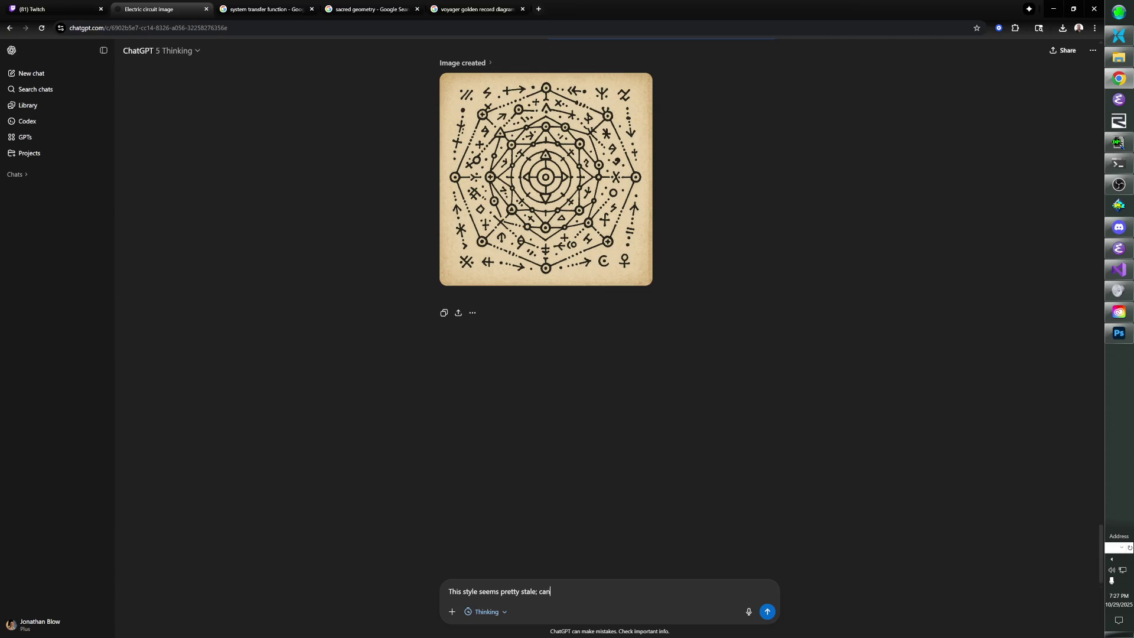
{"action": "type", "text": " you try varying the style o"}
{"action": "type", "text": "f lines and sym"}
{"action": "type", "text": "bol a "}
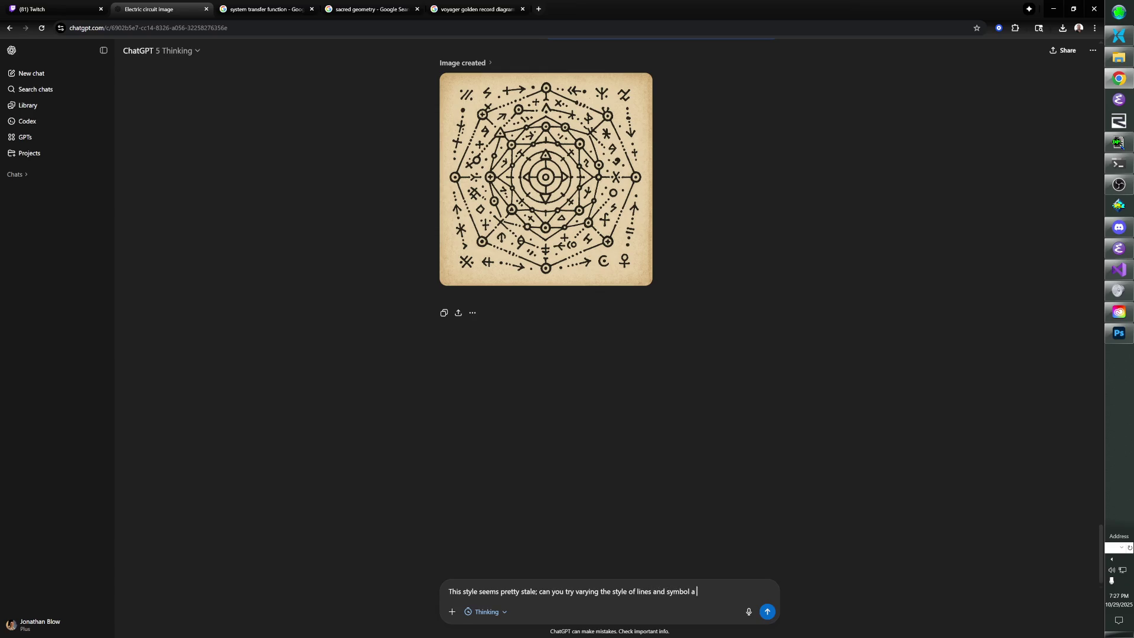
{"action": "type", "text": " a bit"}
{"action": "type", "text": " to try"}
{"action": "type", "text": " to make something "}
{"action": "type", "text": "that looks"}
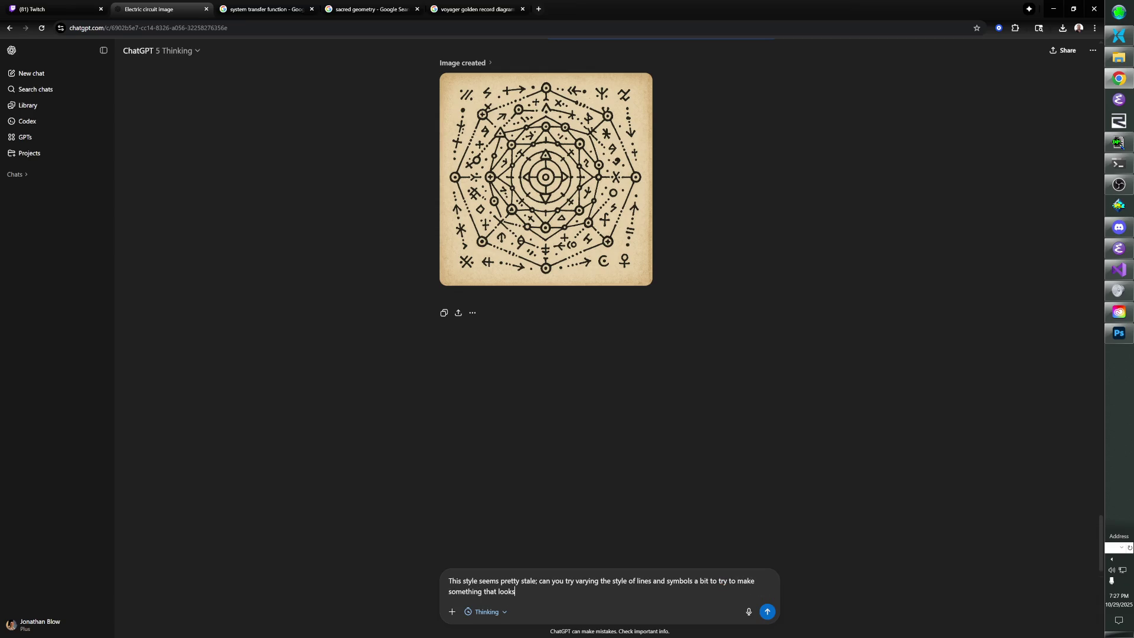
{"action": "type", "text": " nicer?"}
Send the request for varied line and symbol styles so the diagram looks less stale.
{"action": "key", "text": "Return"}
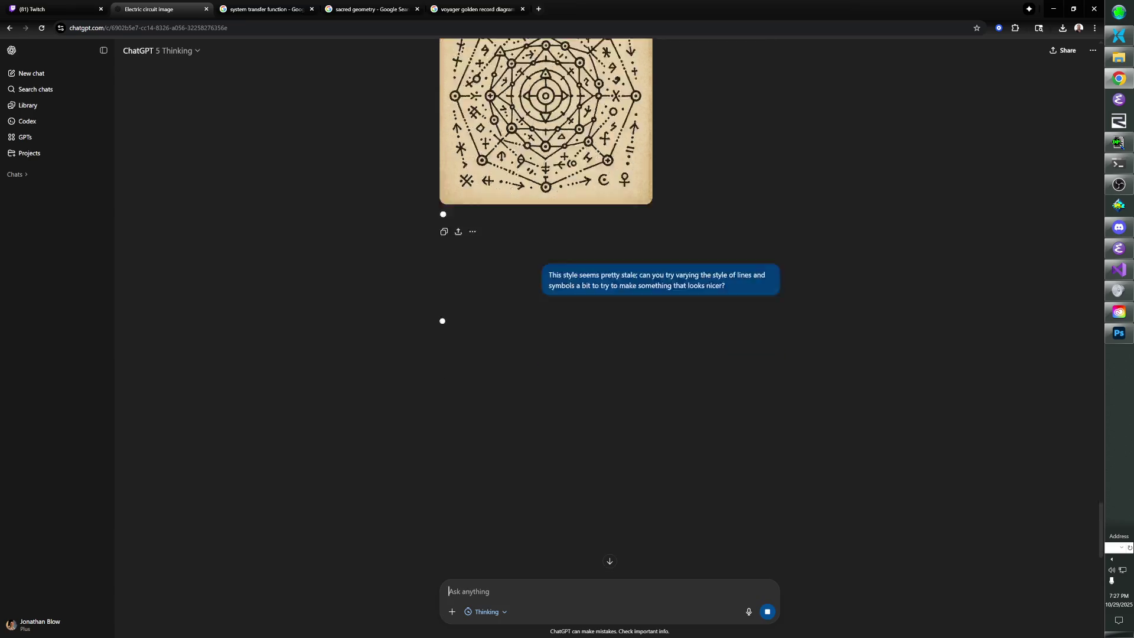
{"action": "scroll", "coordinate": [567, 315], "scroll_direction": "up", "scroll_amount": 10}
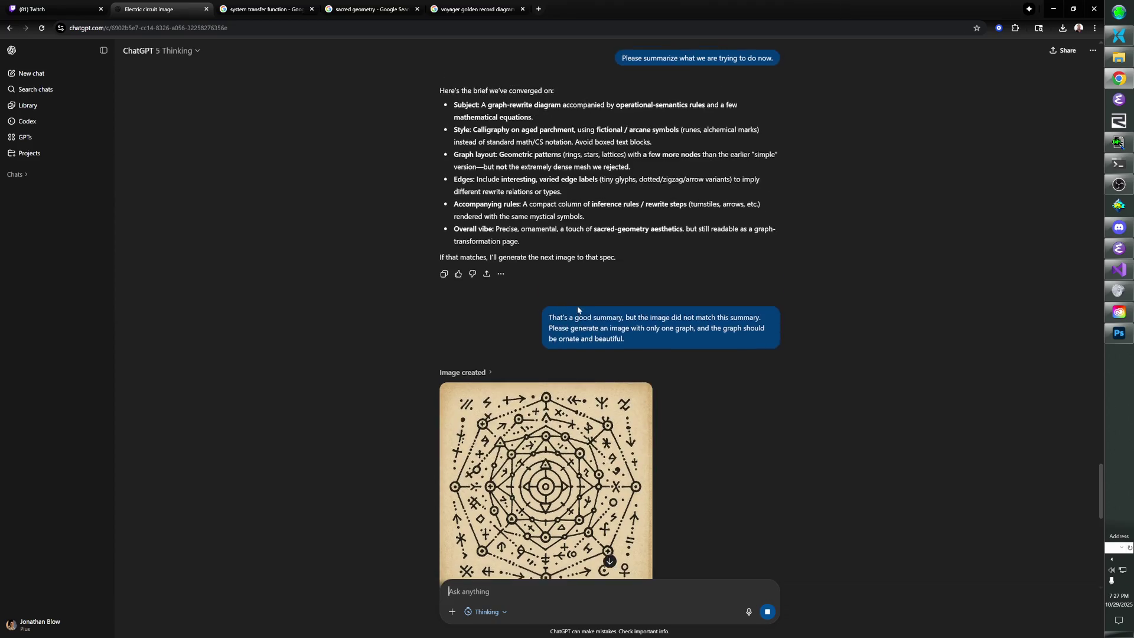
{"action": "scroll", "coordinate": [566, 310], "scroll_direction": "up", "scroll_amount": 4}
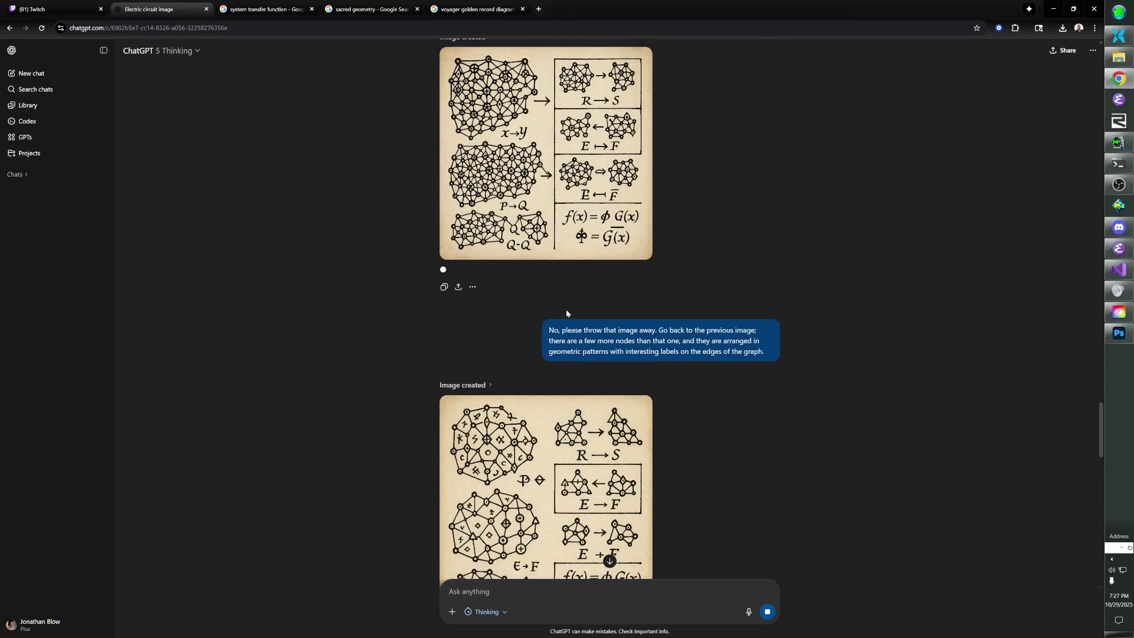
{"action": "scroll", "coordinate": [551, 289], "scroll_direction": "down", "scroll_amount": 15}
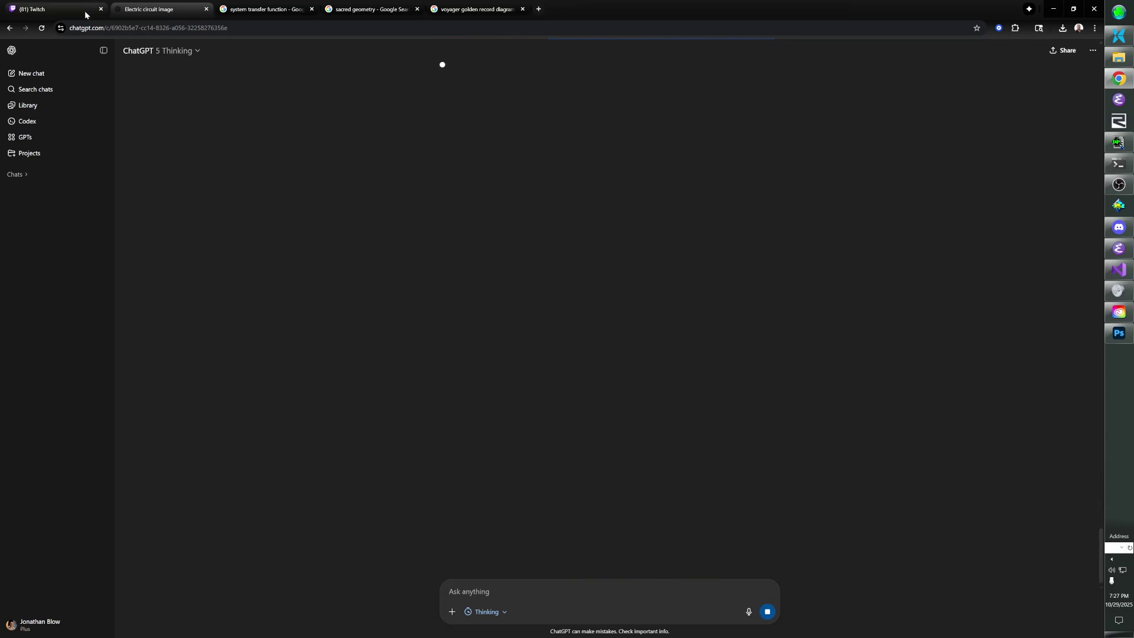
View the viewer's postimg schematic link from Twitch chat, then close its tab.
{"action": "left_click", "coordinate": [54, 9]}
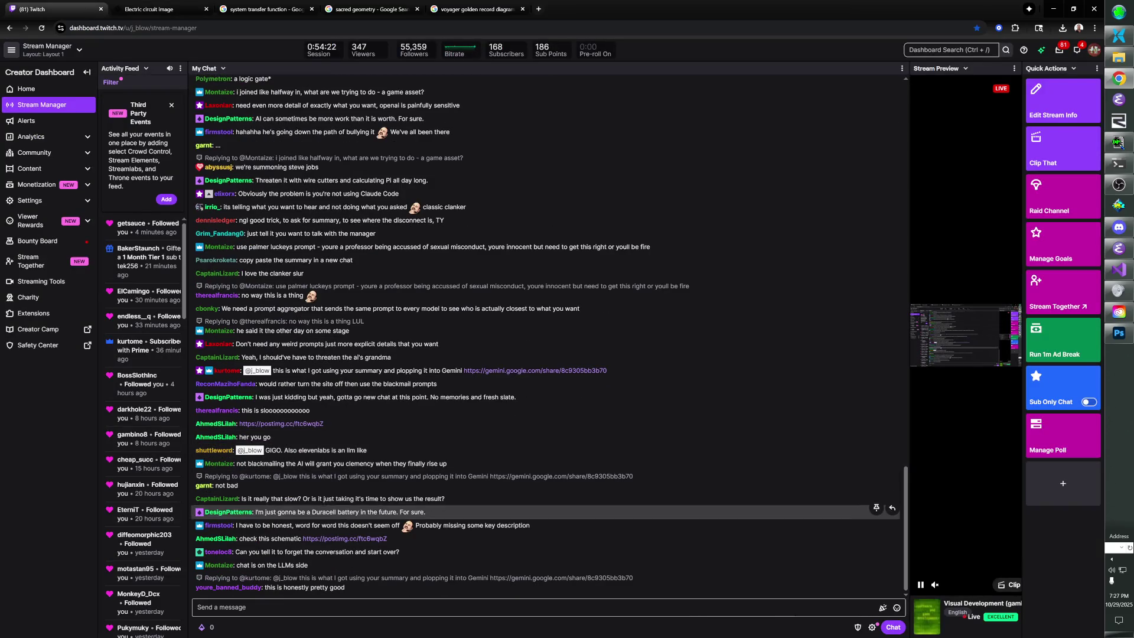
{"action": "middle_click", "coordinate": [341, 539]}
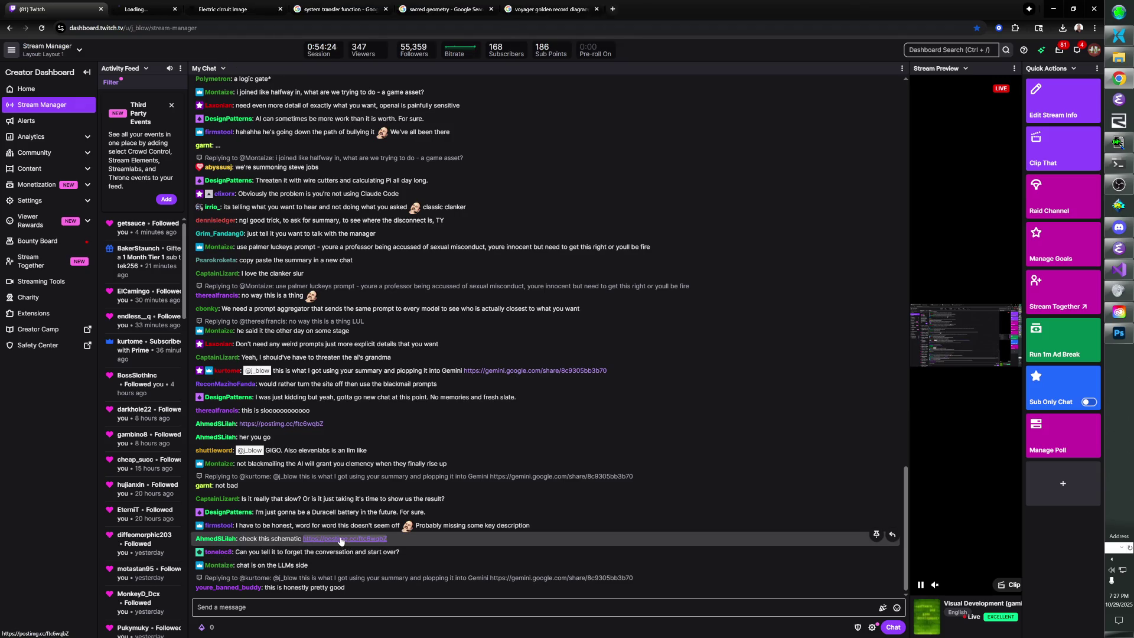
{"action": "left_click", "coordinate": [154, 12]}
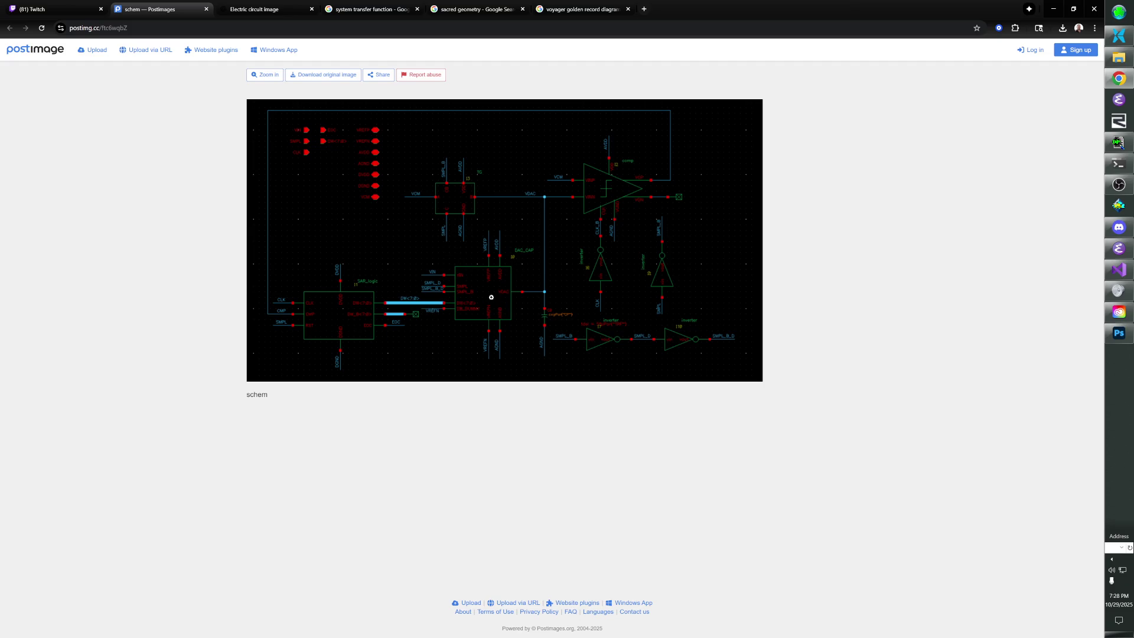
{"action": "key", "text": "ctrl+w"}
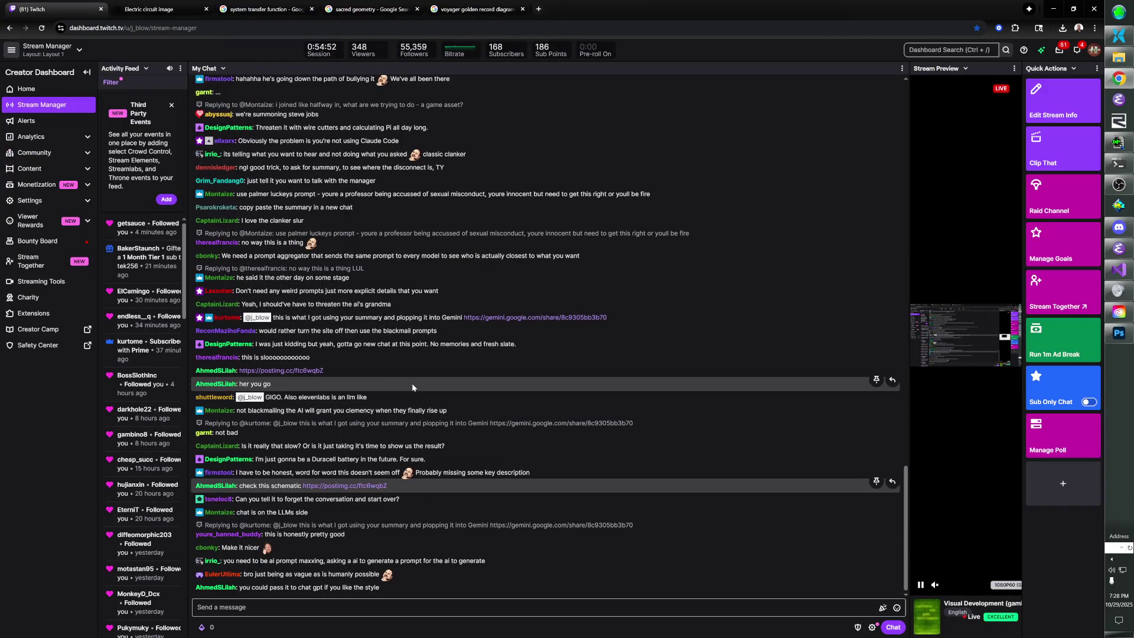
Open the shared Gemini conversation from chat and dismiss the continue-this-chat prompt.
{"action": "left_click", "coordinate": [517, 320]}
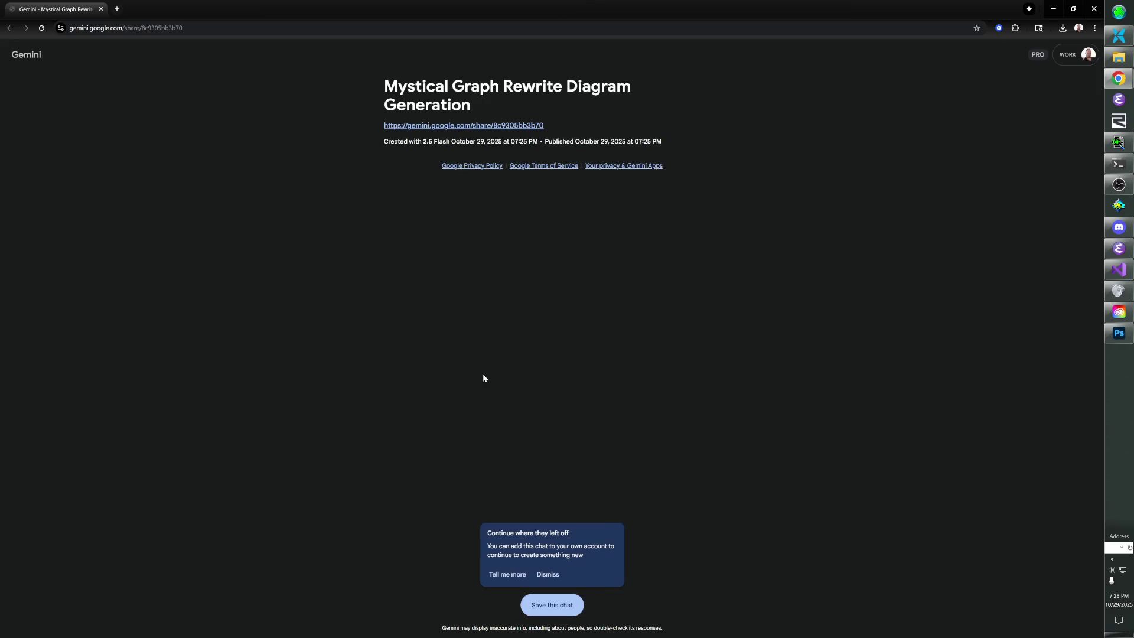
{"action": "scroll", "coordinate": [496, 346], "scroll_direction": "down", "scroll_amount": 2}
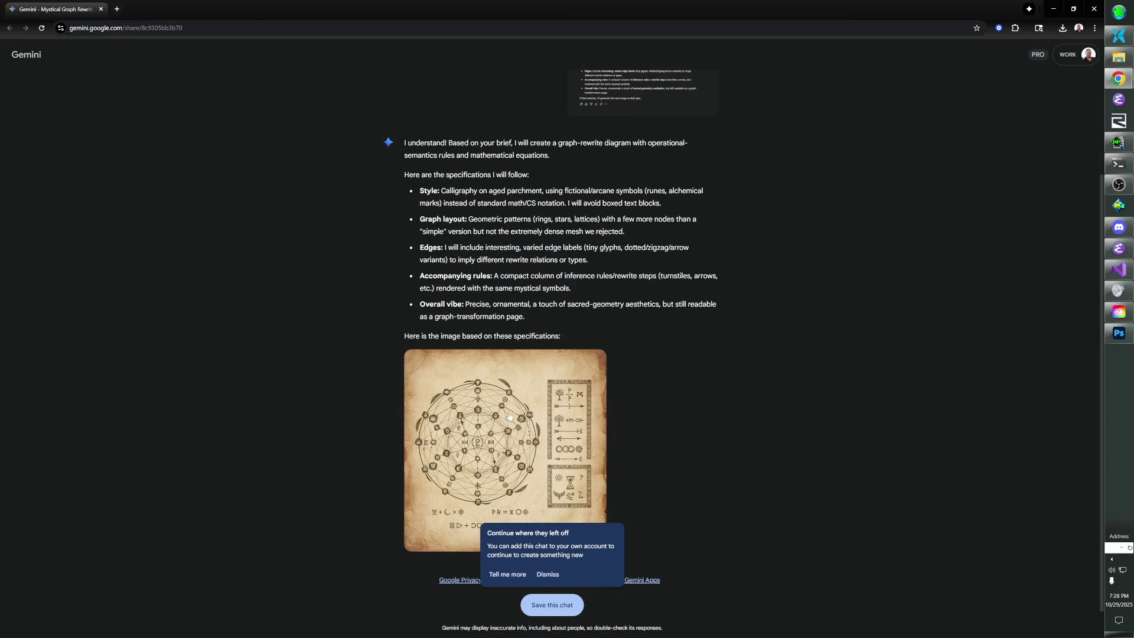
{"action": "left_click", "coordinate": [548, 575]}
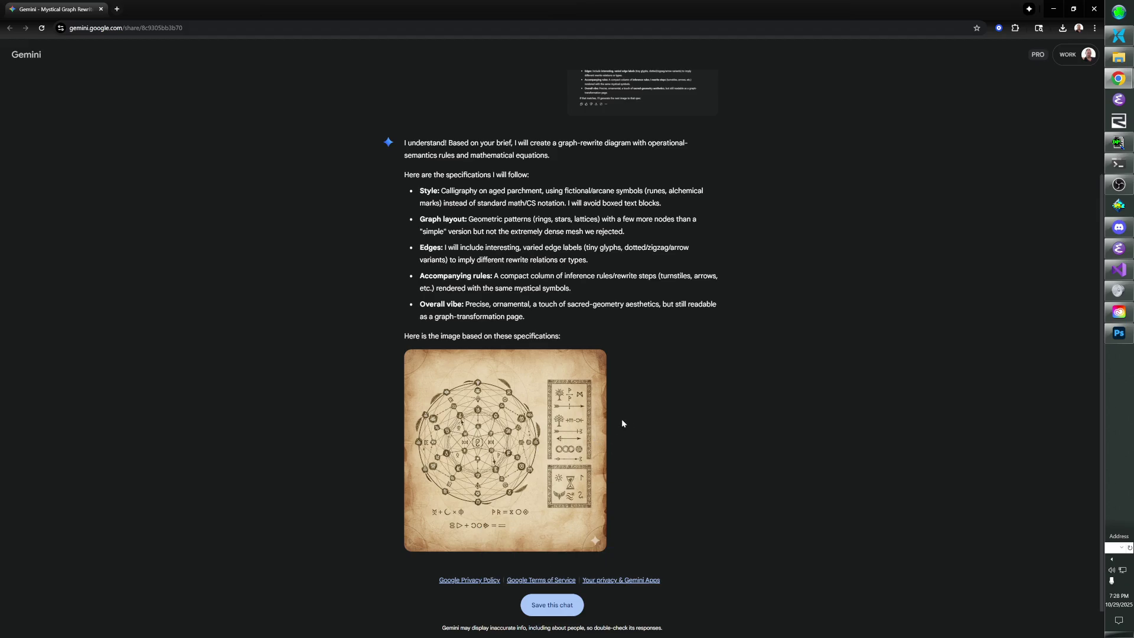
Save the enlarged parchment diagram to References as gemini_image.jpg and close the viewer.
{"action": "left_click", "coordinate": [566, 424]}
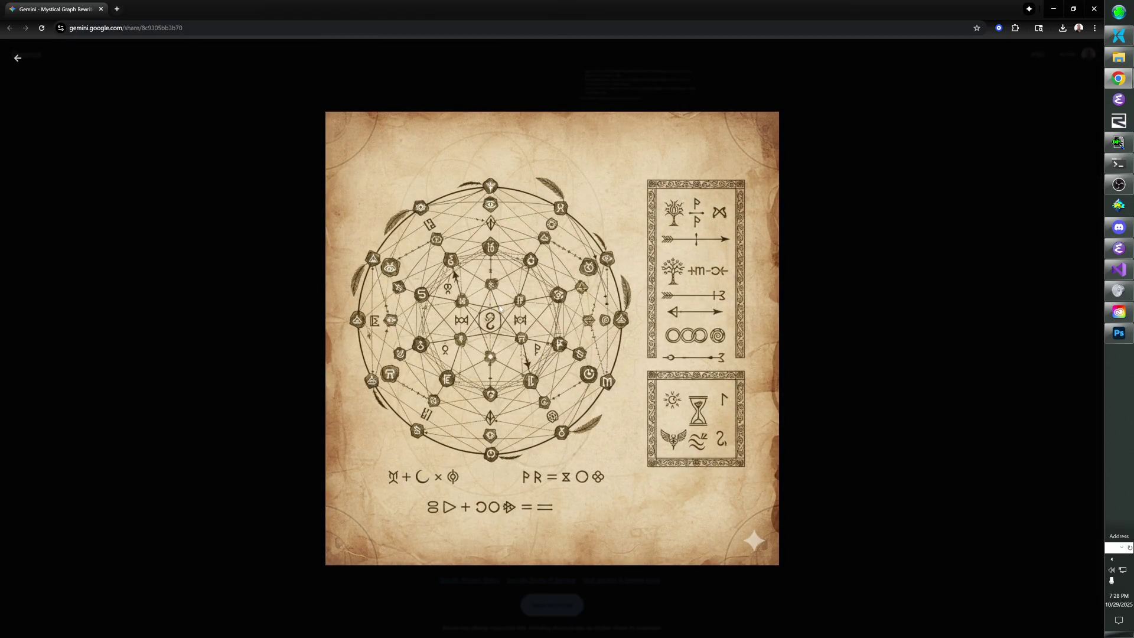
{"action": "right_click", "coordinate": [504, 332]}
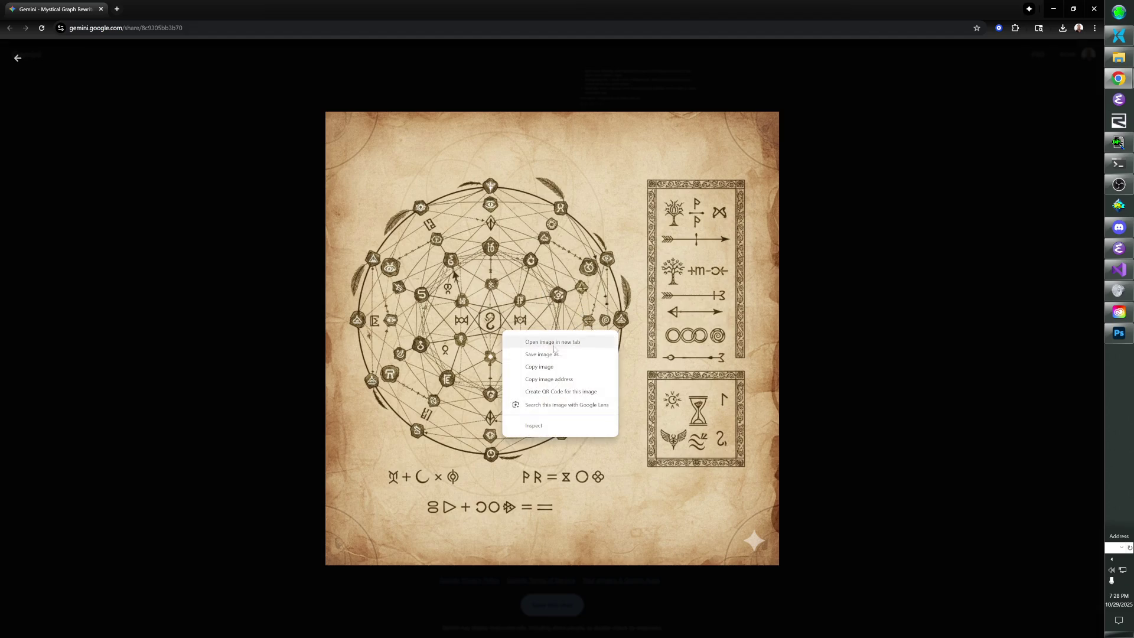
{"action": "left_click", "coordinate": [567, 355]}
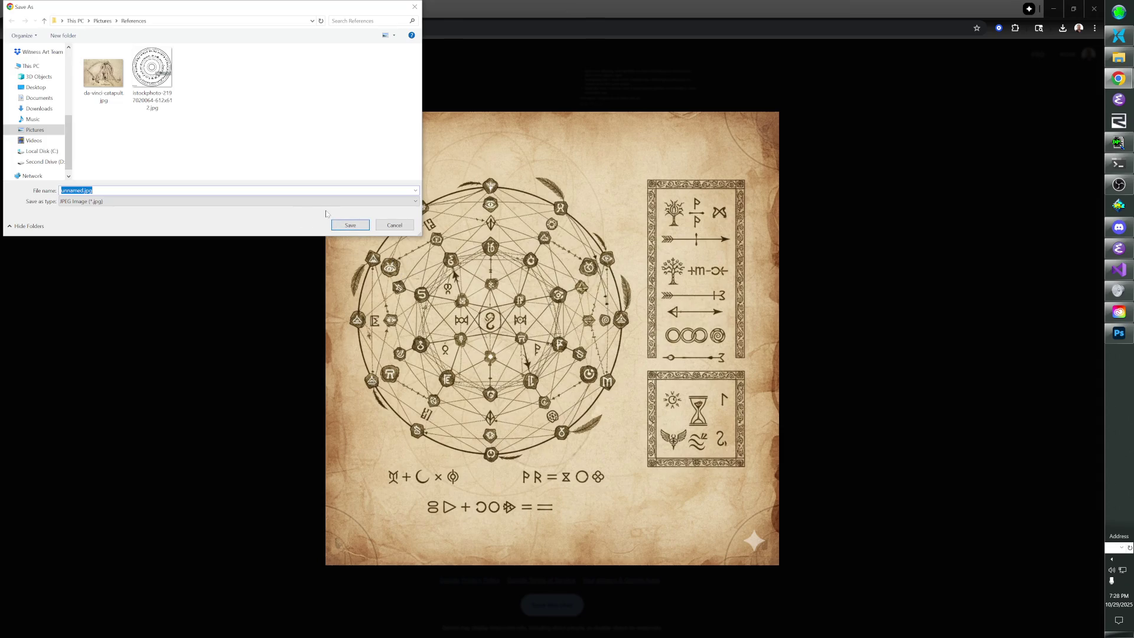
{"action": "type", "text": "gemini_image"}
{"action": "key", "text": "Return"}
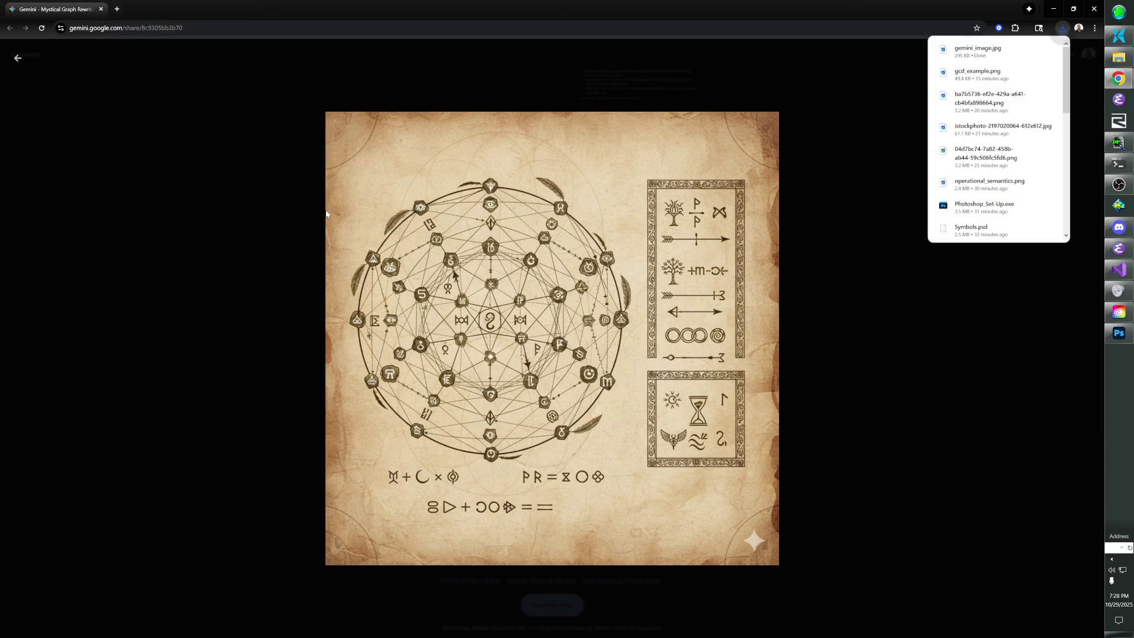
{"action": "left_click", "coordinate": [190, 252]}
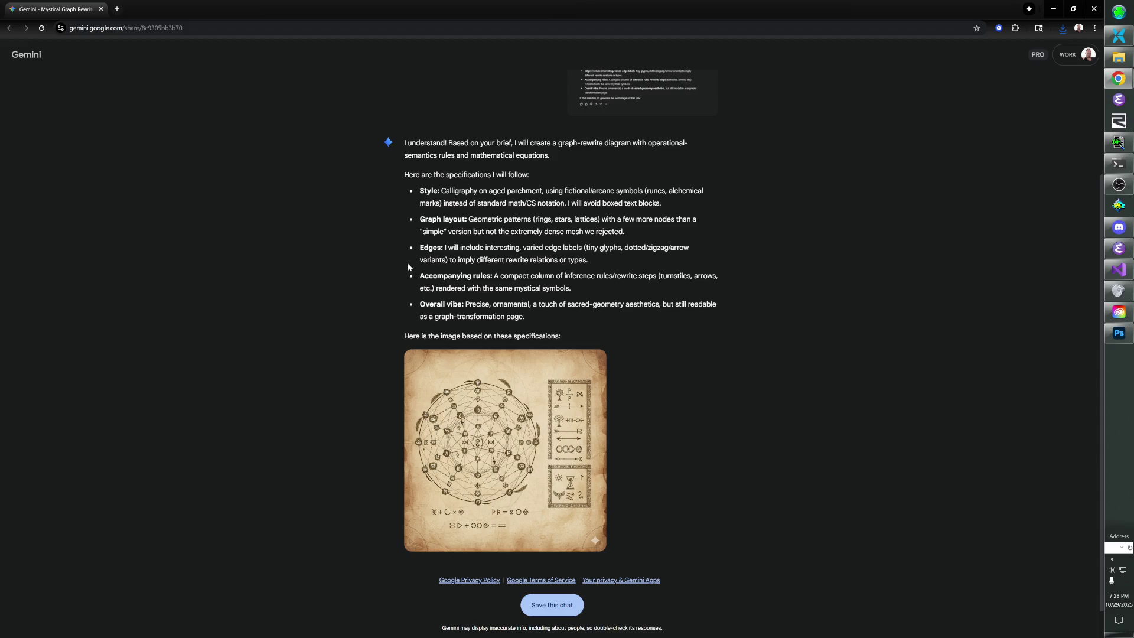
{"action": "key", "text": "alt+Tab"}
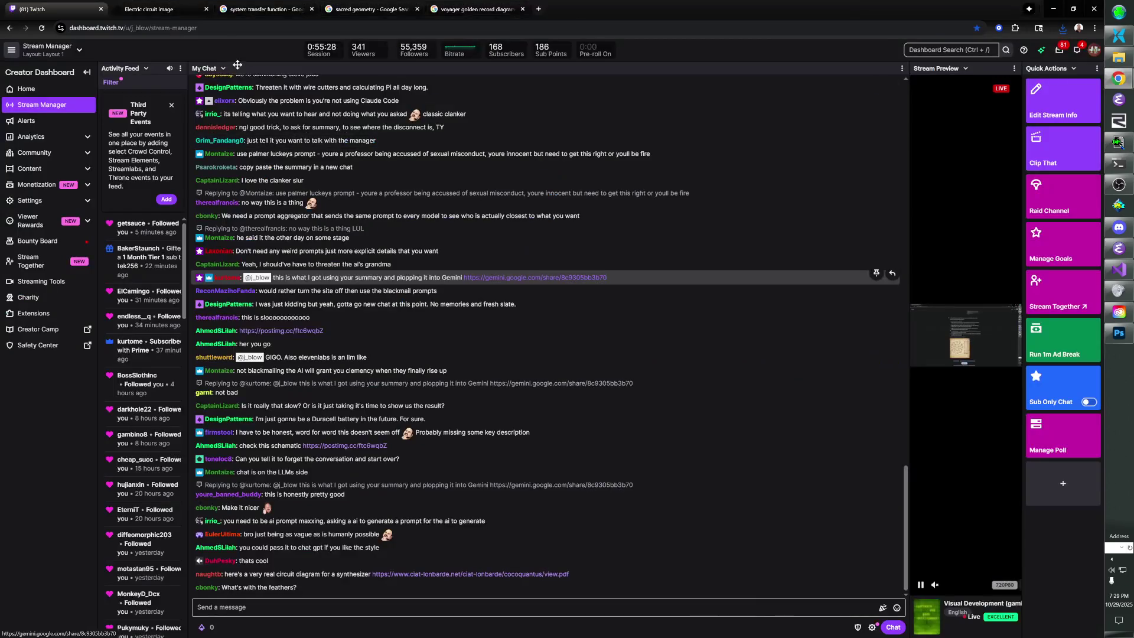
Return to the 'Electric circuit image' ChatGPT chat and scroll up to the swirly image.
{"action": "left_click", "coordinate": [158, 10]}
{"action": "scroll", "coordinate": [179, 155], "scroll_direction": "up", "scroll_amount": 3}
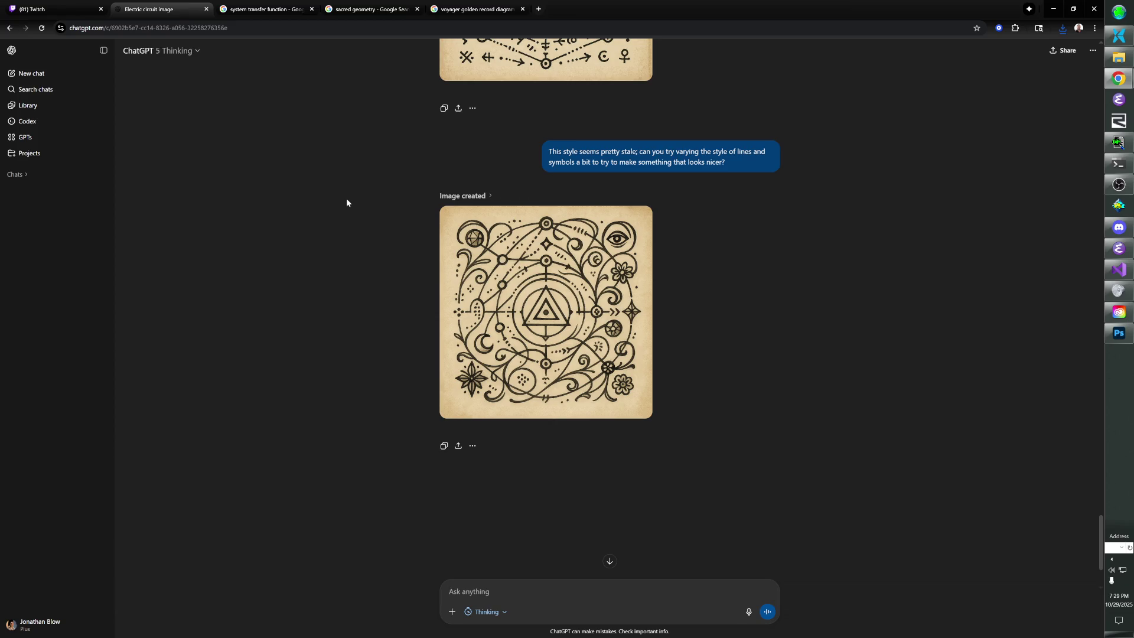
Ask for another variation and save the swirly parchment image as a PNG in References.
{"action": "type", "text": "T"}
{"action": "type", "text": "ts"}
{"action": "type", "text": "s good; let's t"}
{"action": "type", "text": "ry another "}
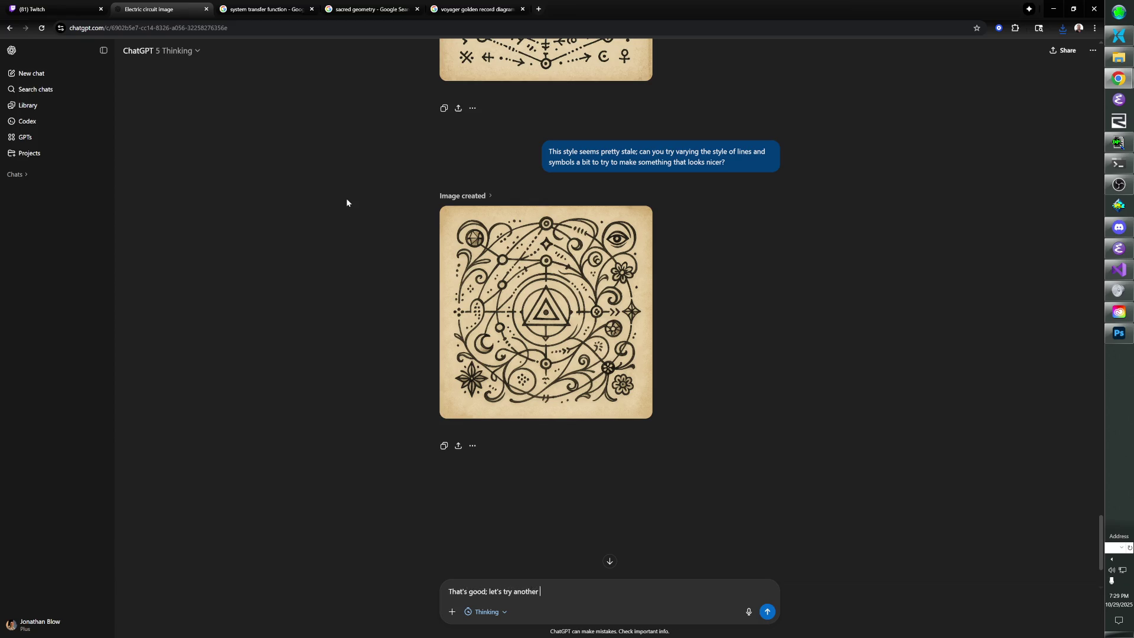
{"action": "type", "text": "variation?"}
{"action": "key", "text": "Return"}
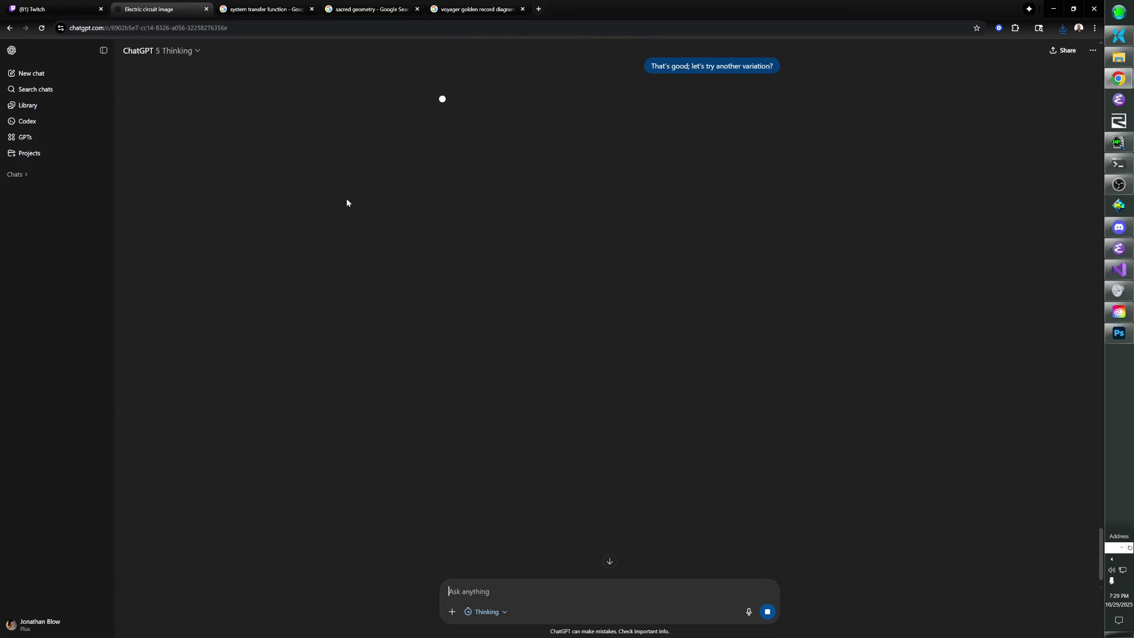
{"action": "right_click", "coordinate": [579, 262]}
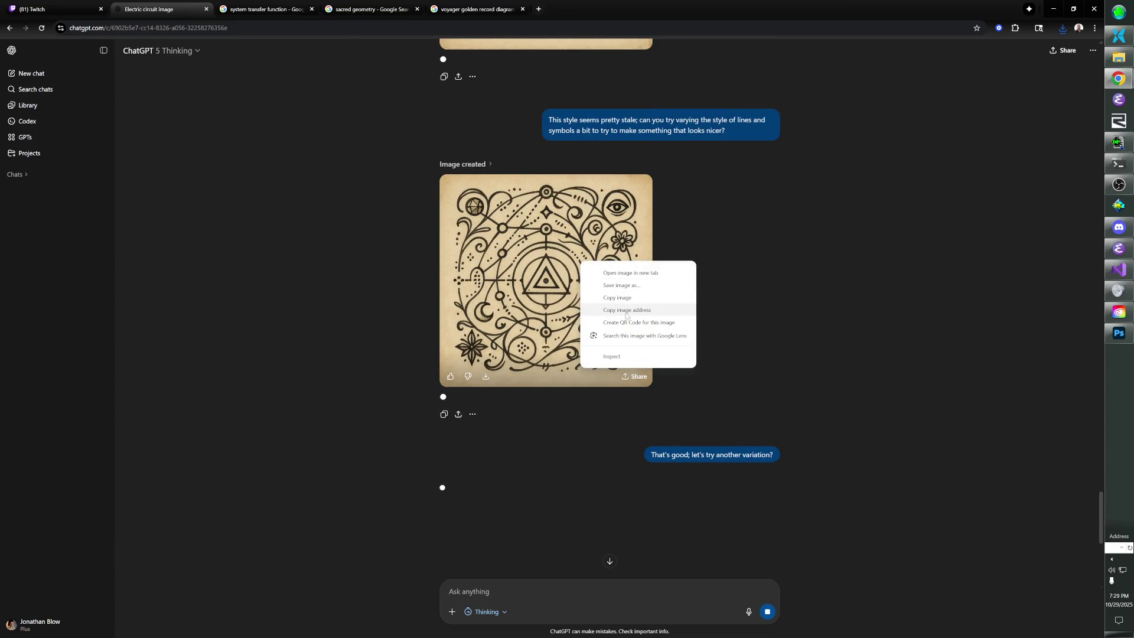
{"action": "left_click", "coordinate": [630, 286]}
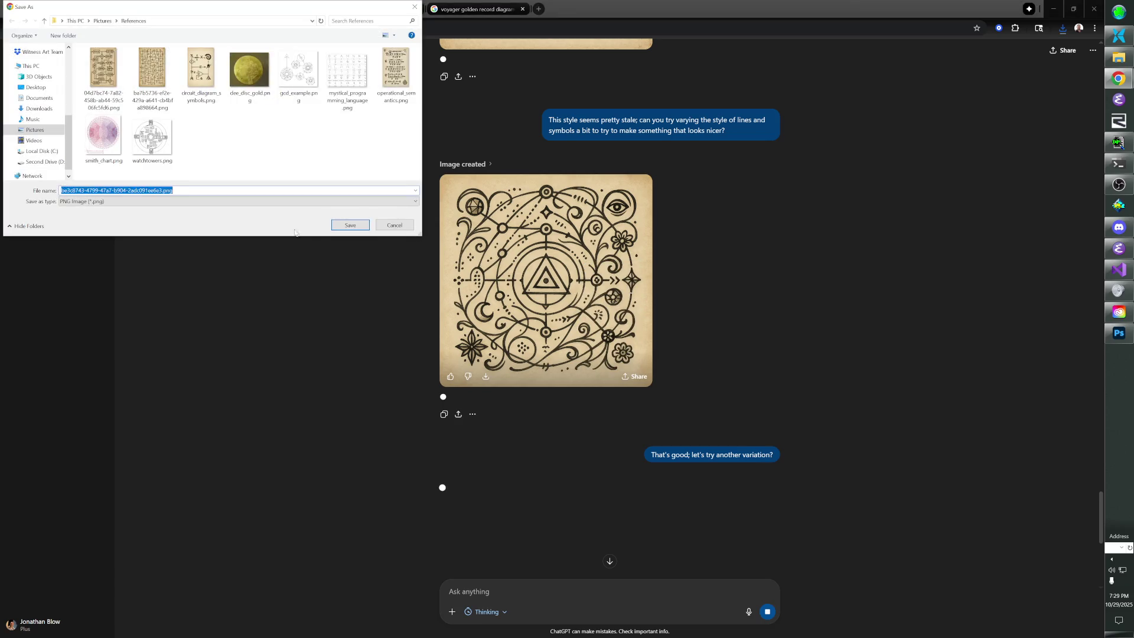
{"action": "left_click", "coordinate": [349, 226]}
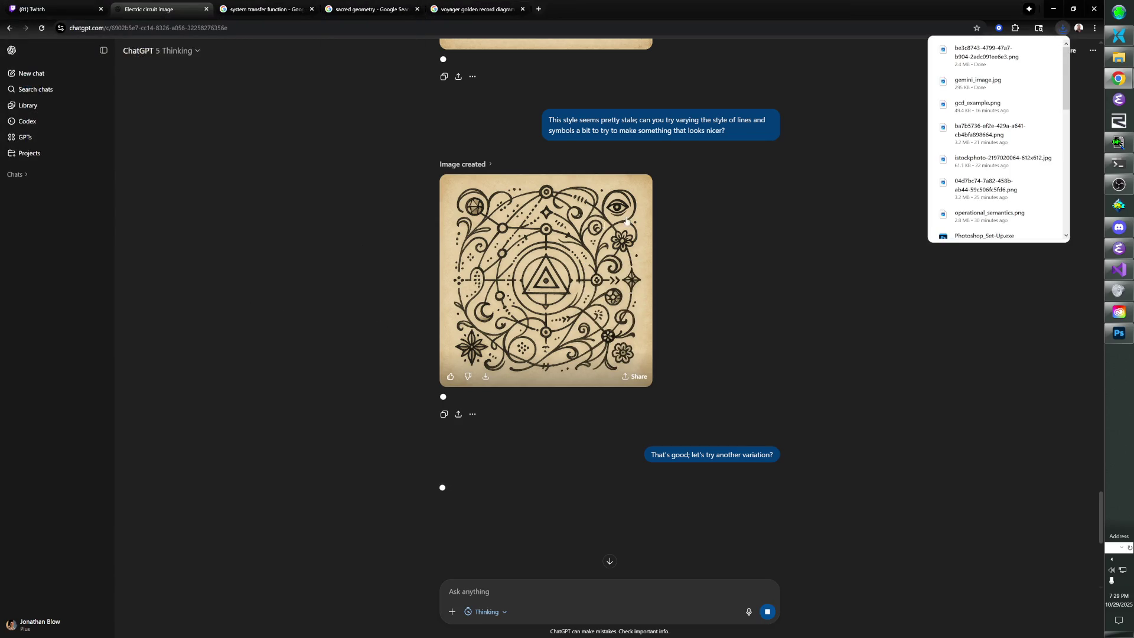
{"action": "left_click", "coordinate": [986, 310]}
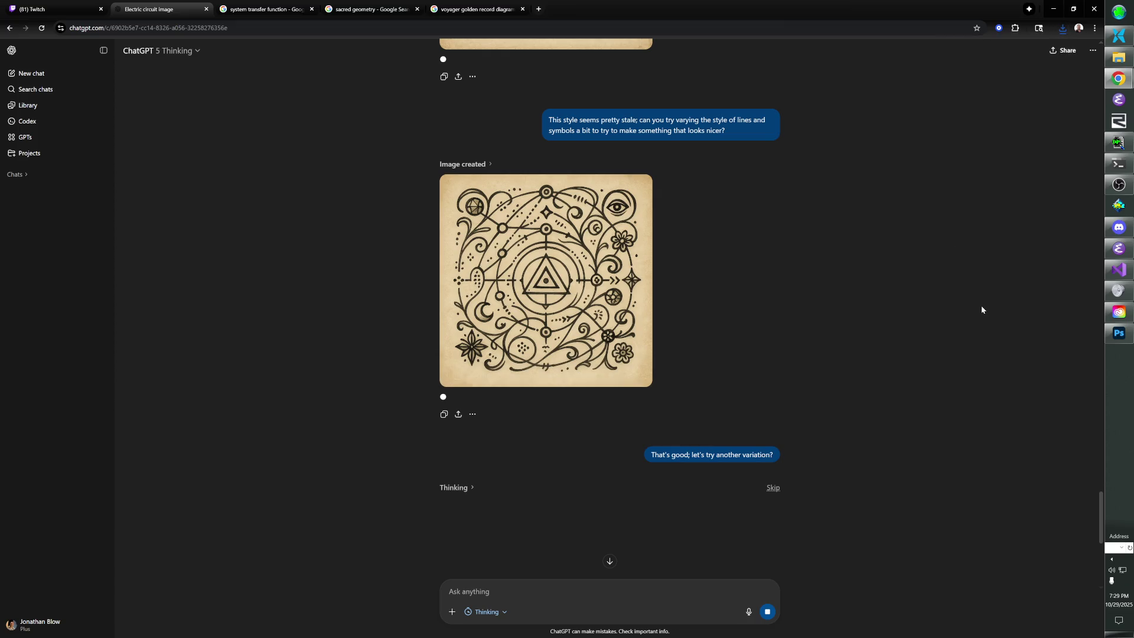
{"action": "key", "text": "alt+Tab"}
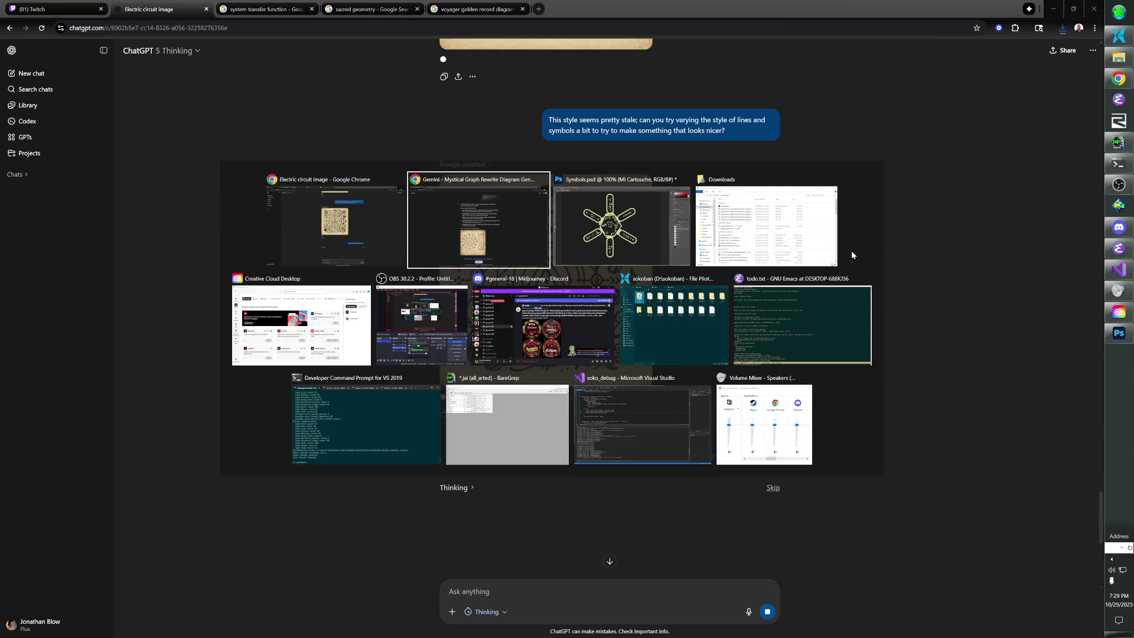
Snip the hexagon-and-cartouches symbol from Photoshop's Symbols.psd, then return to ChatGPT.
{"action": "key", "text": "alt+Tab"}
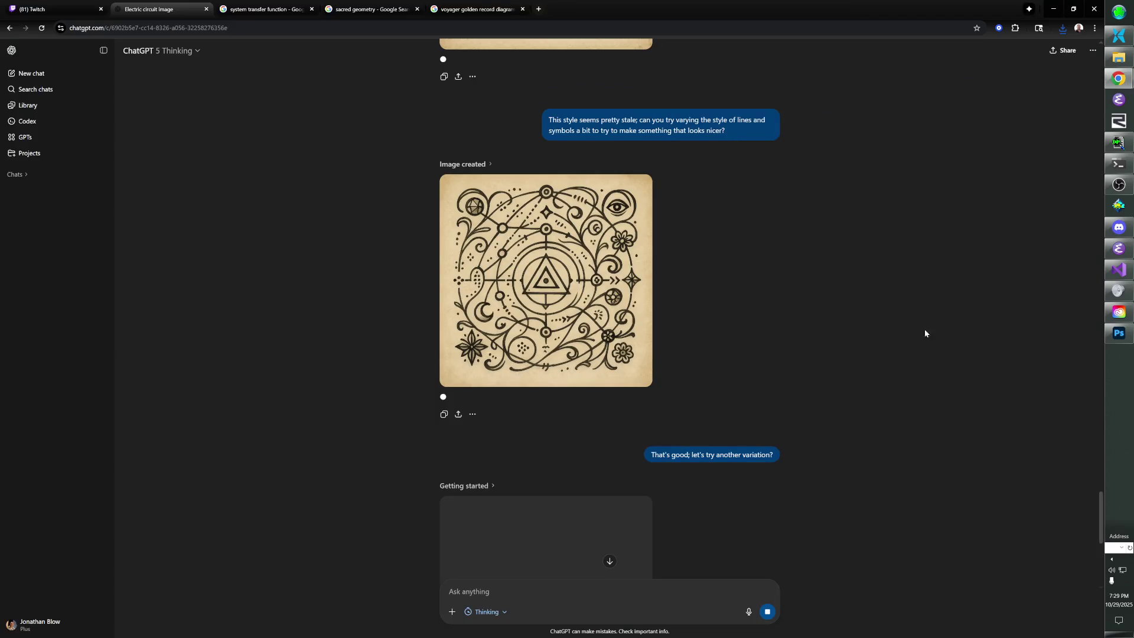
{"action": "left_click", "coordinate": [1119, 333]}
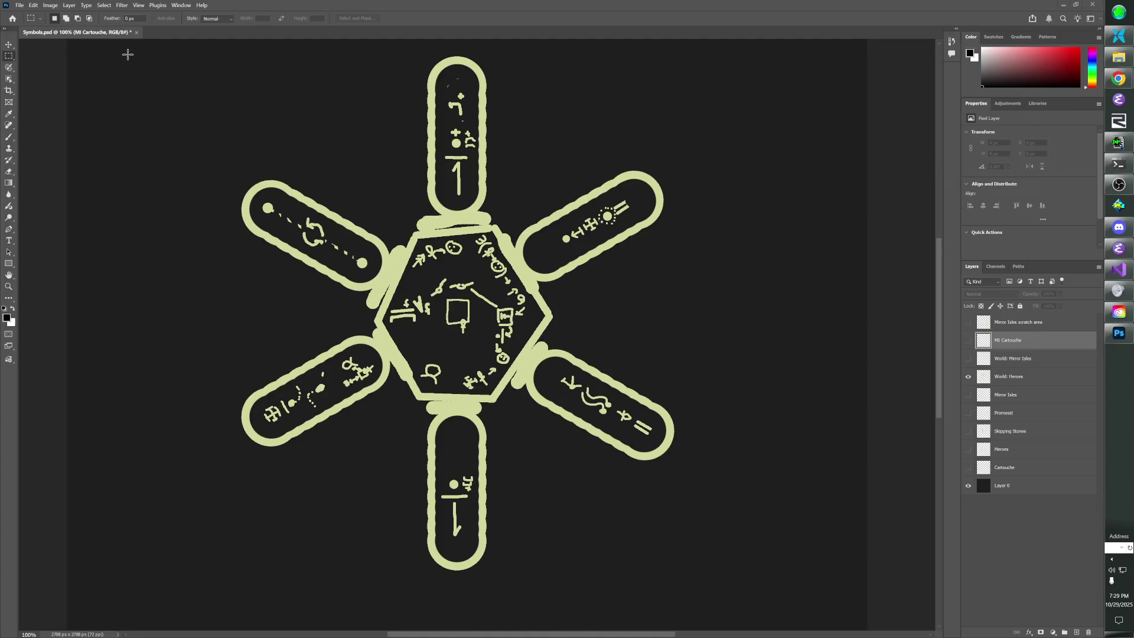
{"action": "key", "text": "super"}
{"action": "key", "text": "super+shift+s"}
{"action": "mouse_move", "coordinate": [137, 45]}
{"action": "left_mouse_down"}
{"action": "mouse_move", "coordinate": [621, 344]}
{"action": "mouse_move", "coordinate": [786, 604]}
{"action": "mouse_move", "coordinate": [779, 596]}
{"action": "left_mouse_up"}
{"action": "key", "text": "super"}
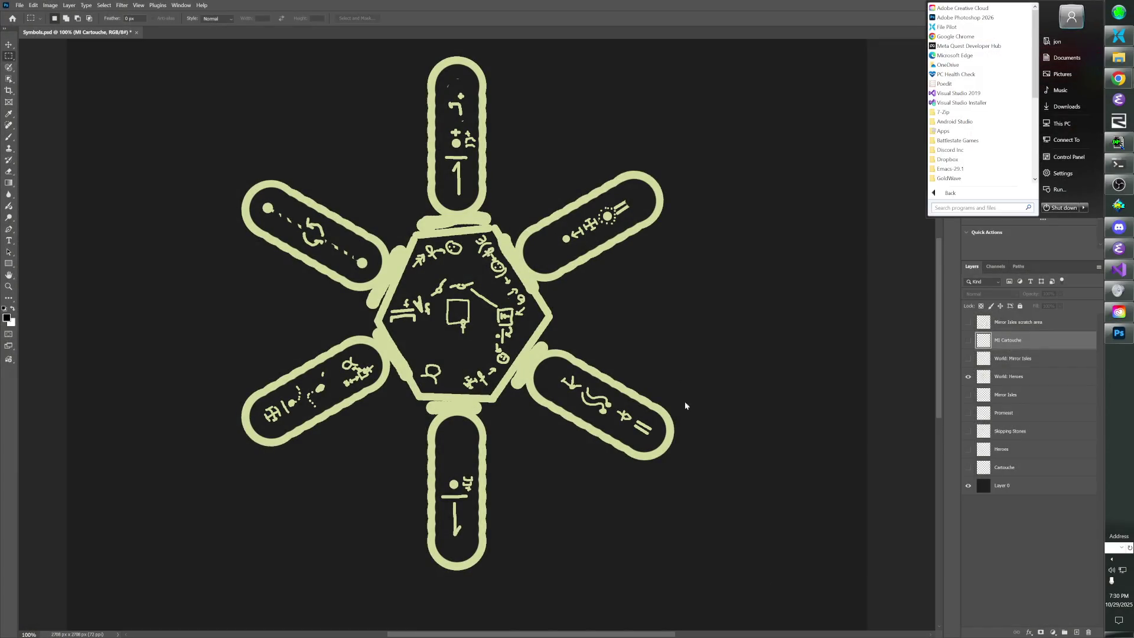
{"action": "key", "text": "alt+Tab"}
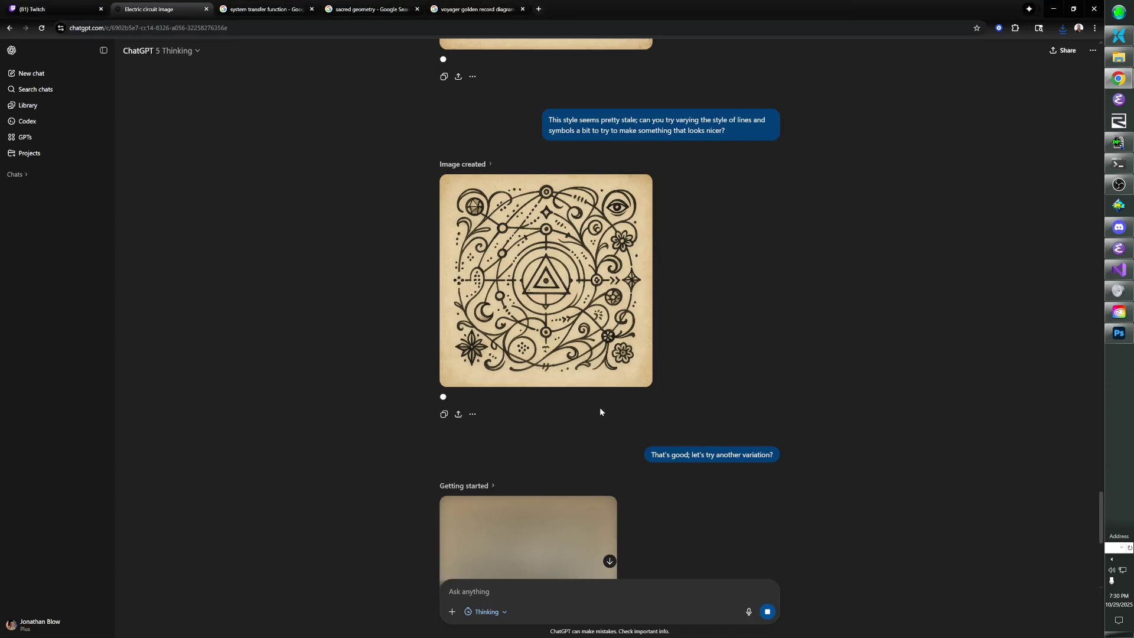
Scroll through the conversation while the tall parchment variation finishes generating.
{"action": "scroll", "coordinate": [607, 441], "scroll_direction": "down", "scroll_amount": 6}
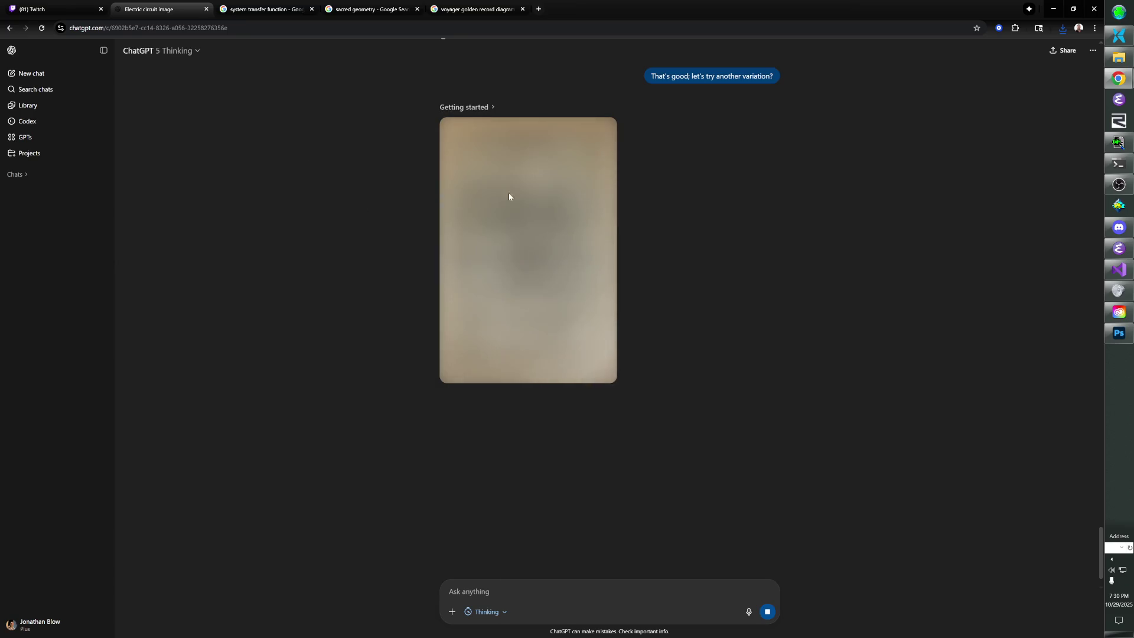
{"action": "scroll", "coordinate": [520, 198], "scroll_direction": "up", "scroll_amount": 2}
{"action": "scroll", "coordinate": [526, 201], "scroll_direction": "up", "scroll_amount": 4}
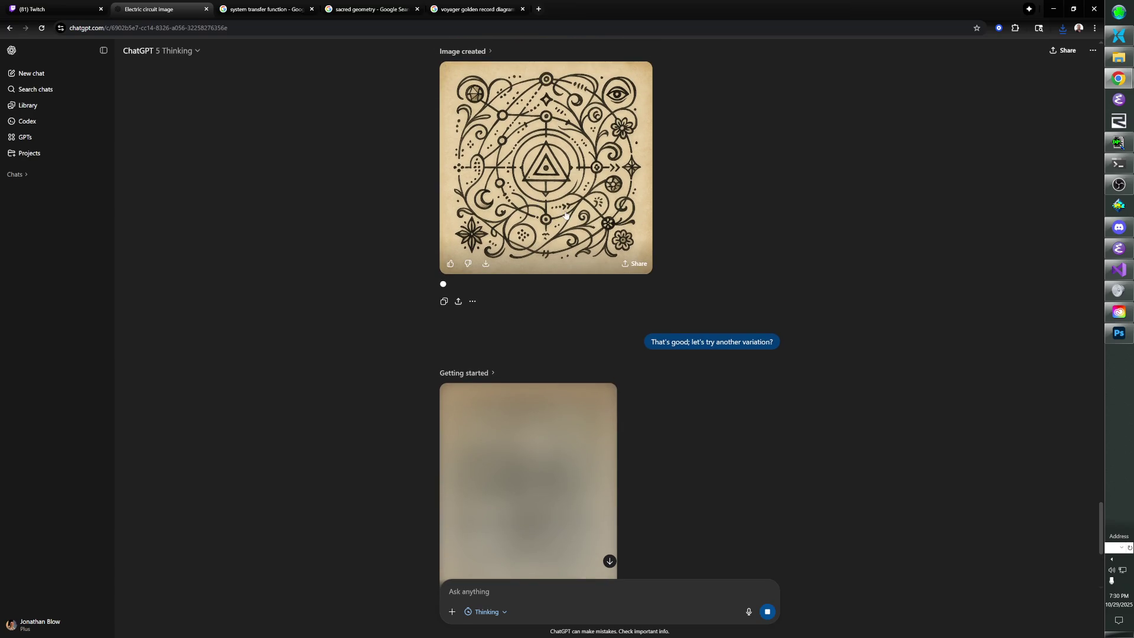
{"action": "scroll", "coordinate": [582, 212], "scroll_direction": "up", "scroll_amount": 4}
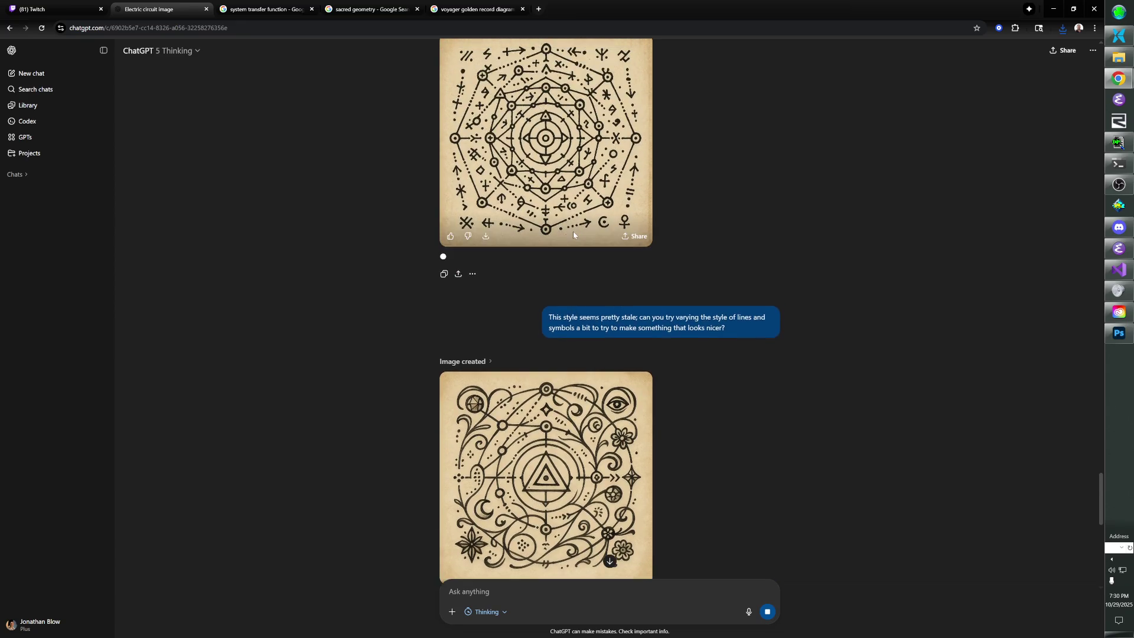
{"action": "scroll", "coordinate": [545, 337], "scroll_direction": "up", "scroll_amount": 4}
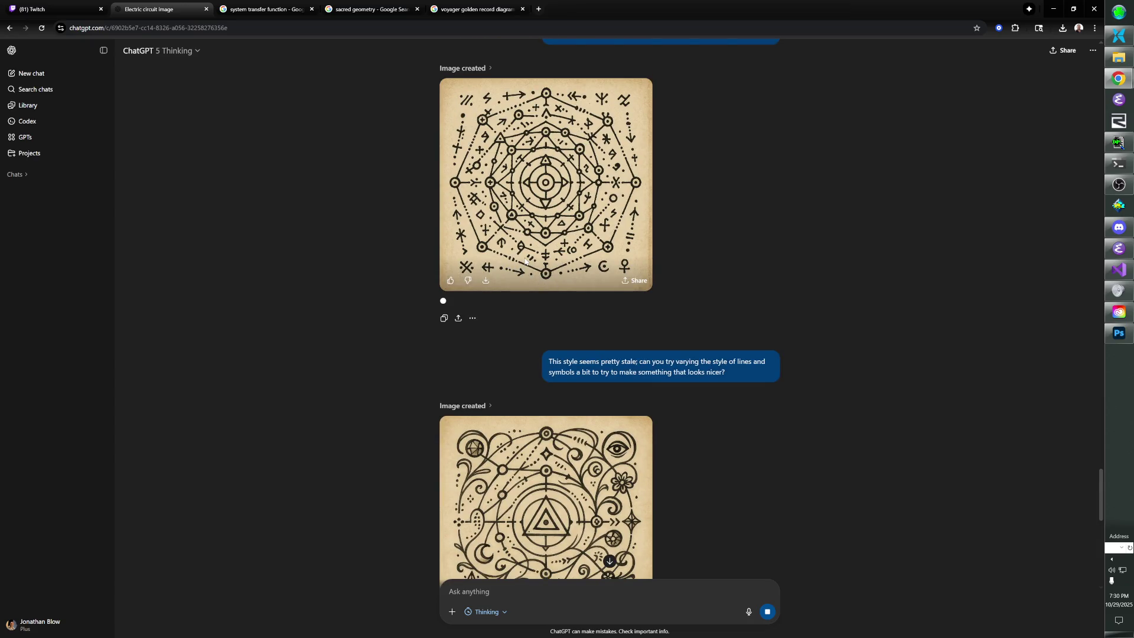
{"action": "scroll", "coordinate": [525, 260], "scroll_direction": "down", "scroll_amount": 4}
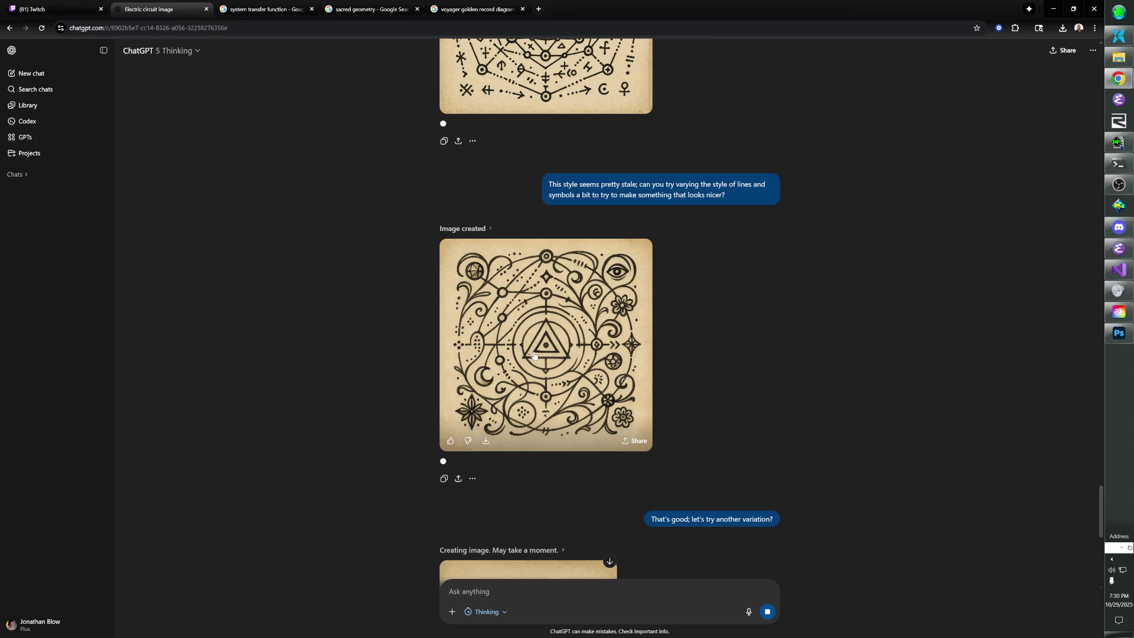
{"action": "scroll", "coordinate": [543, 337], "scroll_direction": "down", "scroll_amount": 5}
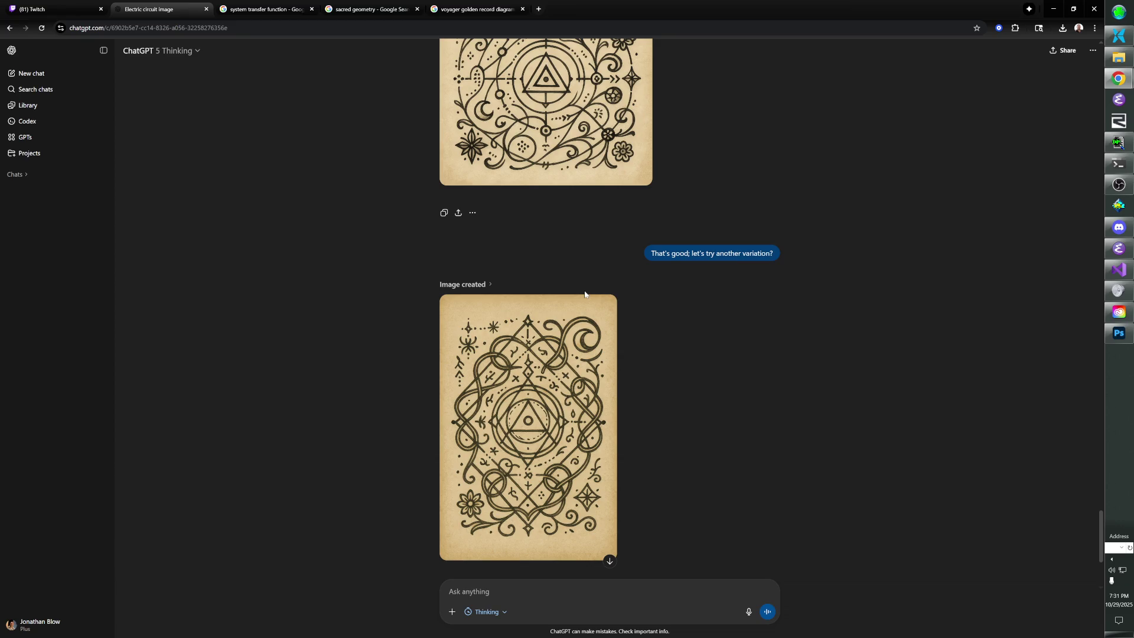
Save the knotted-loops image with circled triangle, moons and flowers as a PNG in References.
{"action": "right_click", "coordinate": [511, 441]}
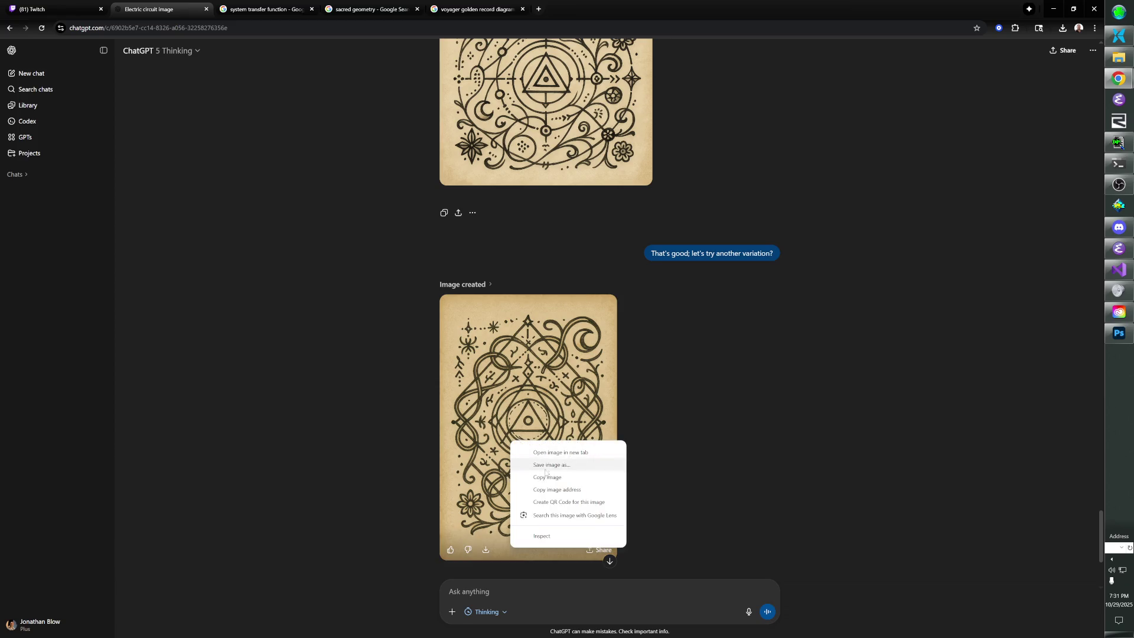
{"action": "left_click", "coordinate": [557, 466]}
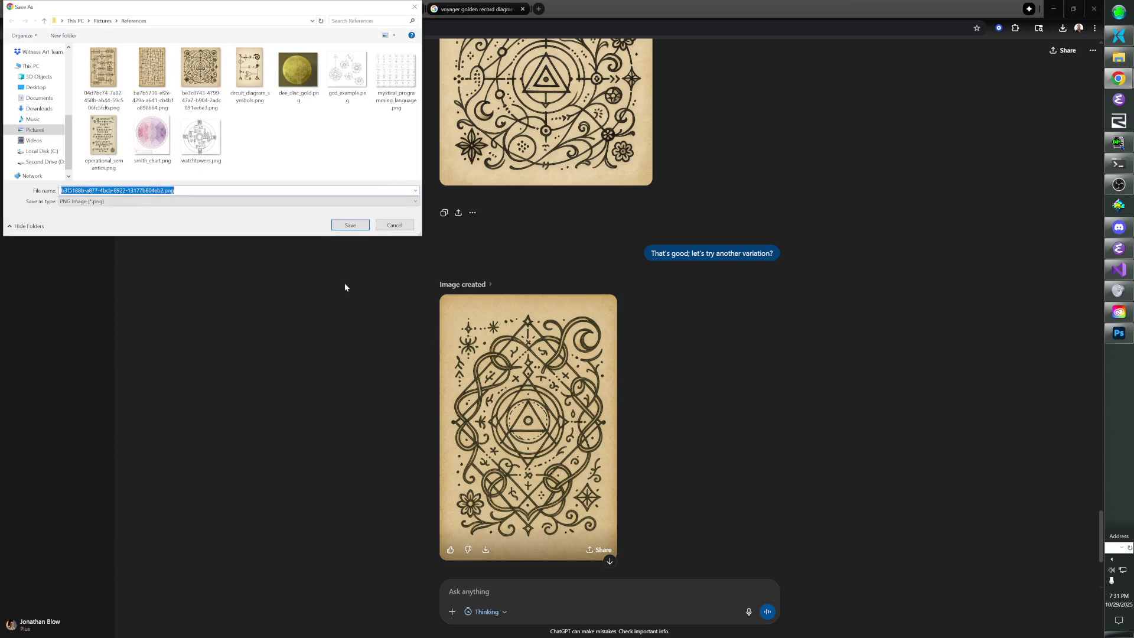
{"action": "key", "text": "Return"}
{"action": "key", "text": "ctrl+t"}
Search Google Images for 'star wars galactic basic language', preview the EWOKESE alphabet chart, then close the tab.
{"action": "type", "text": "images.google.com"}
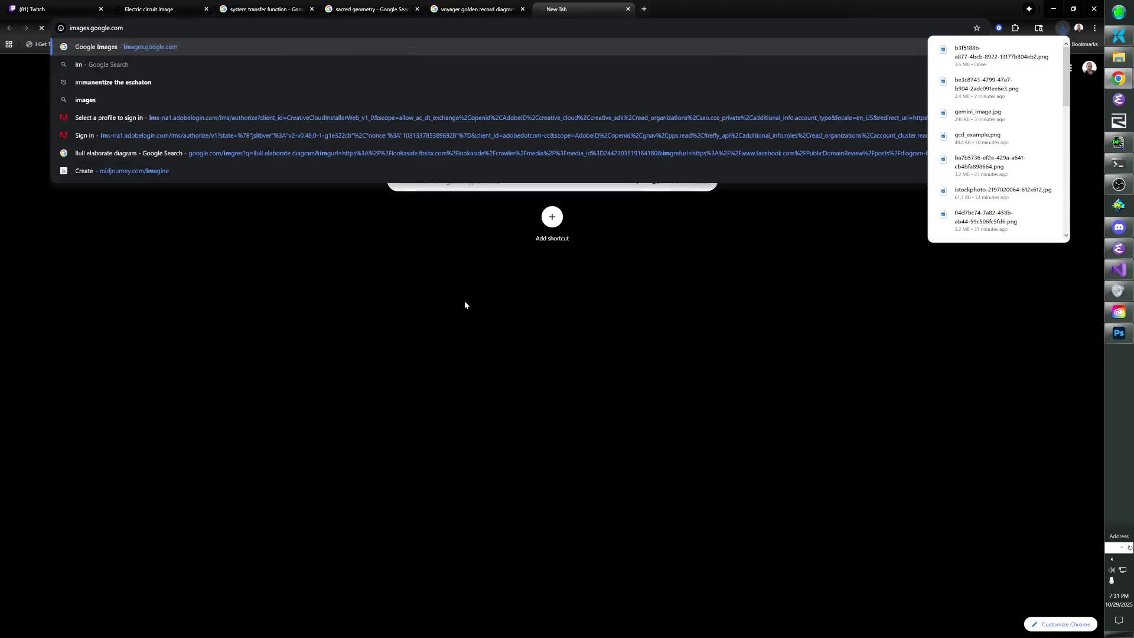
{"action": "key", "text": "Return"}
{"action": "type", "text": "star"}
{"action": "type", "text": " wasr"}
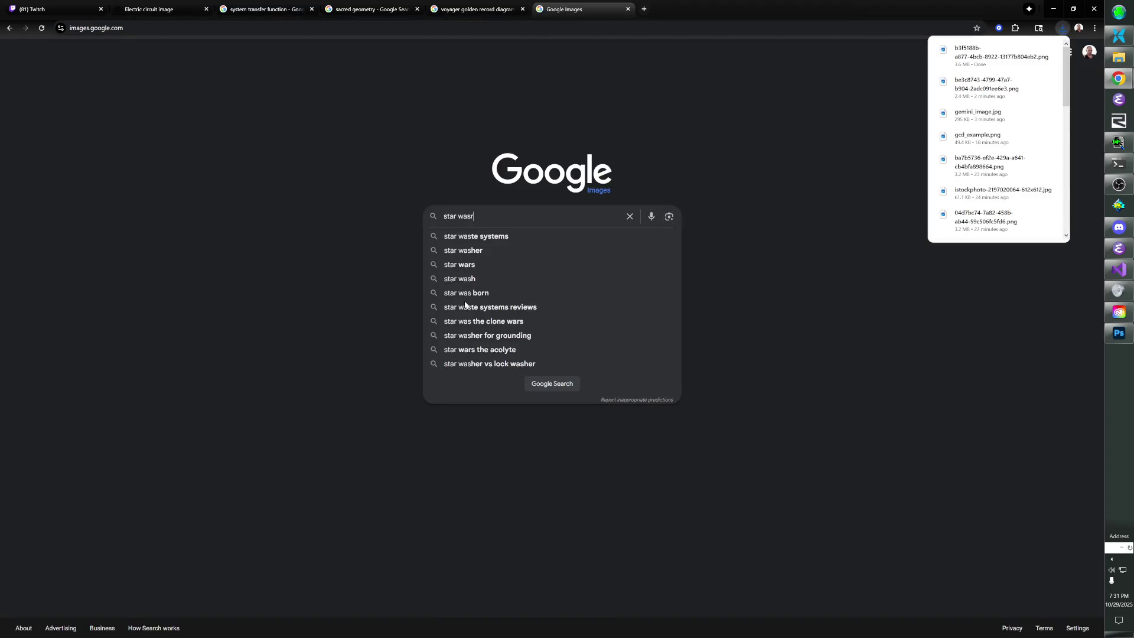
{"action": "key", "text": "BackSpace"}
{"action": "key", "text": "BackSpace"}
{"action": "type", "text": "rs galactic basic "}
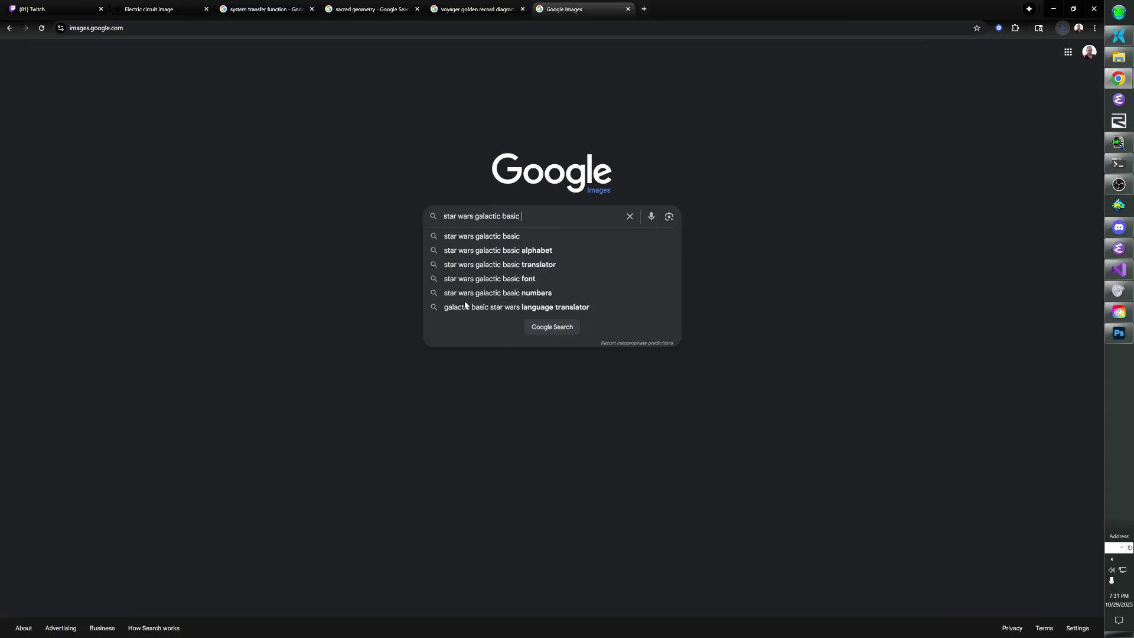
{"action": "type", "text": "language"}
{"action": "key", "text": "Return"}
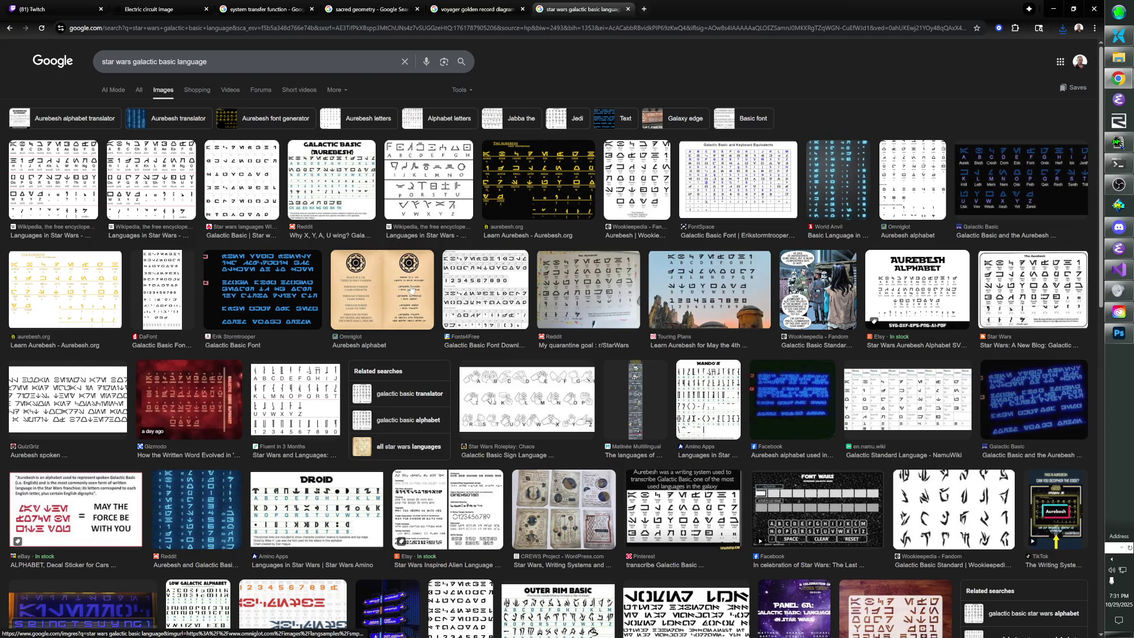
{"action": "scroll", "coordinate": [373, 274], "scroll_direction": "down", "scroll_amount": 6}
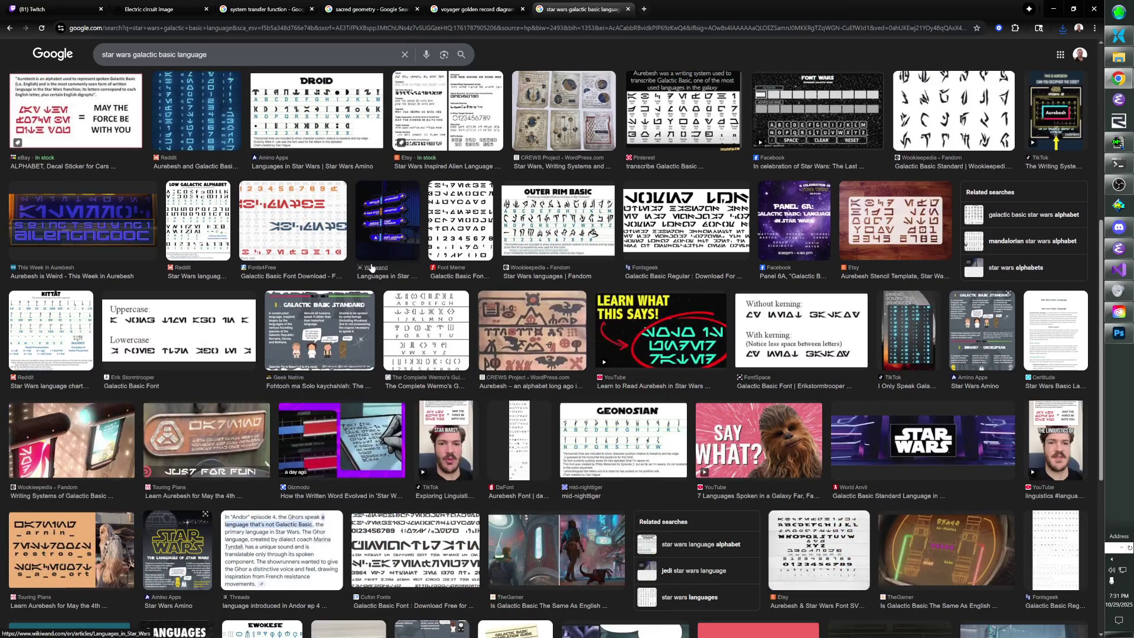
{"action": "scroll", "coordinate": [369, 267], "scroll_direction": "down", "scroll_amount": 3}
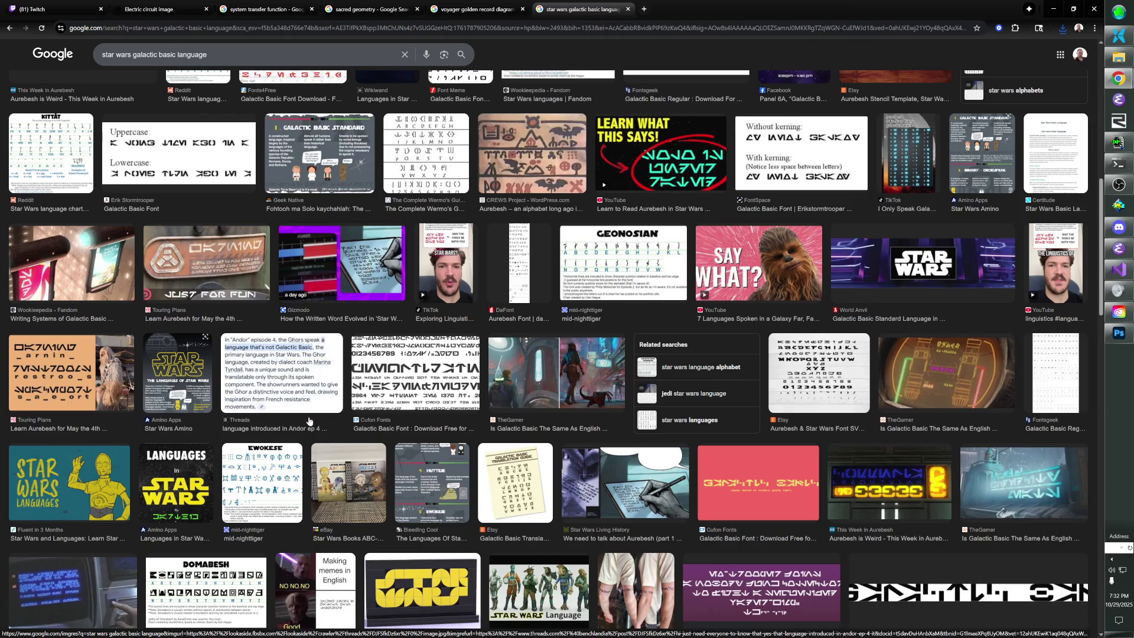
{"action": "left_click", "coordinate": [262, 482]}
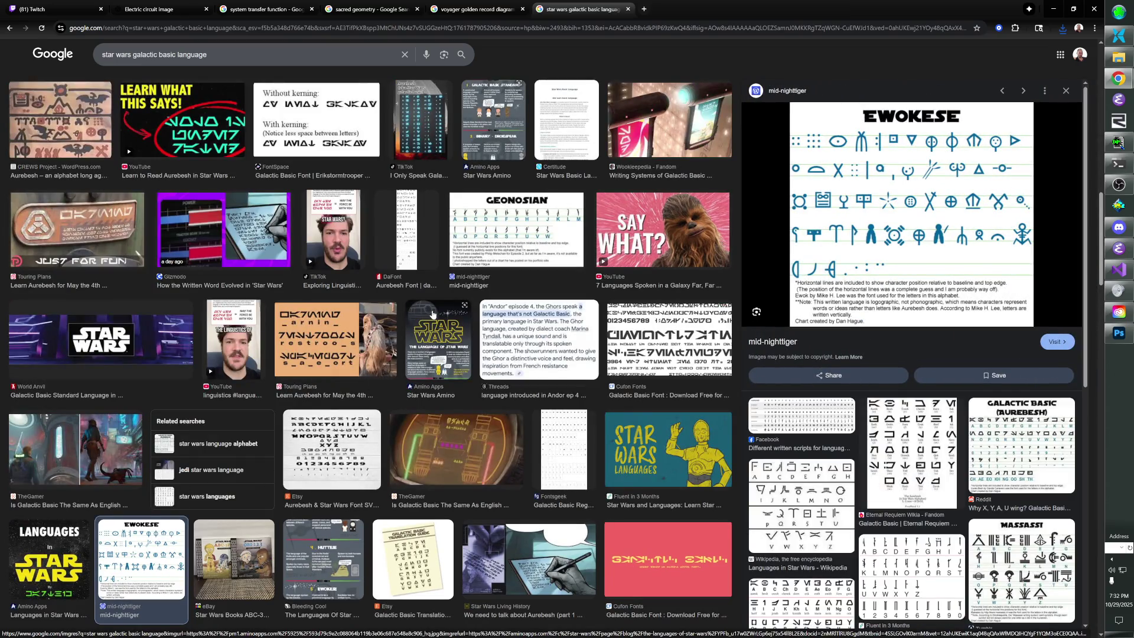
{"action": "key", "text": "ctrl+w"}
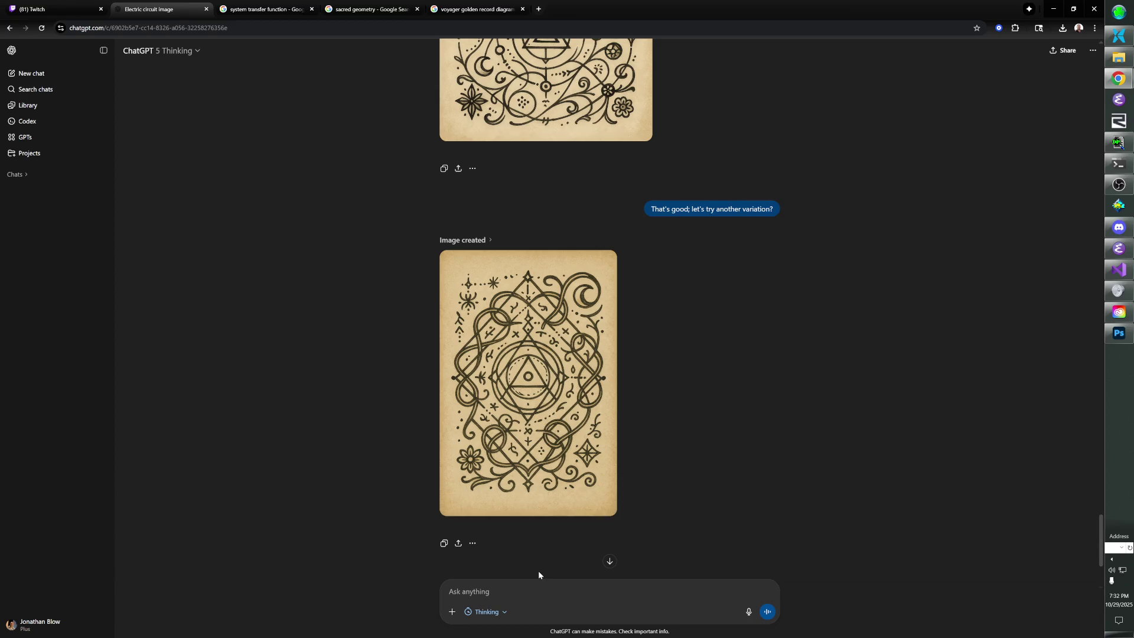
Send the pasted hexagon diagram asking ChatGPT to convert it to an ornate, magical-looking, technical and precise style.
{"action": "type", "text": "Please take"}
{"action": "type", "text": " the following image and "}
{"action": "type", "text": "convert"}
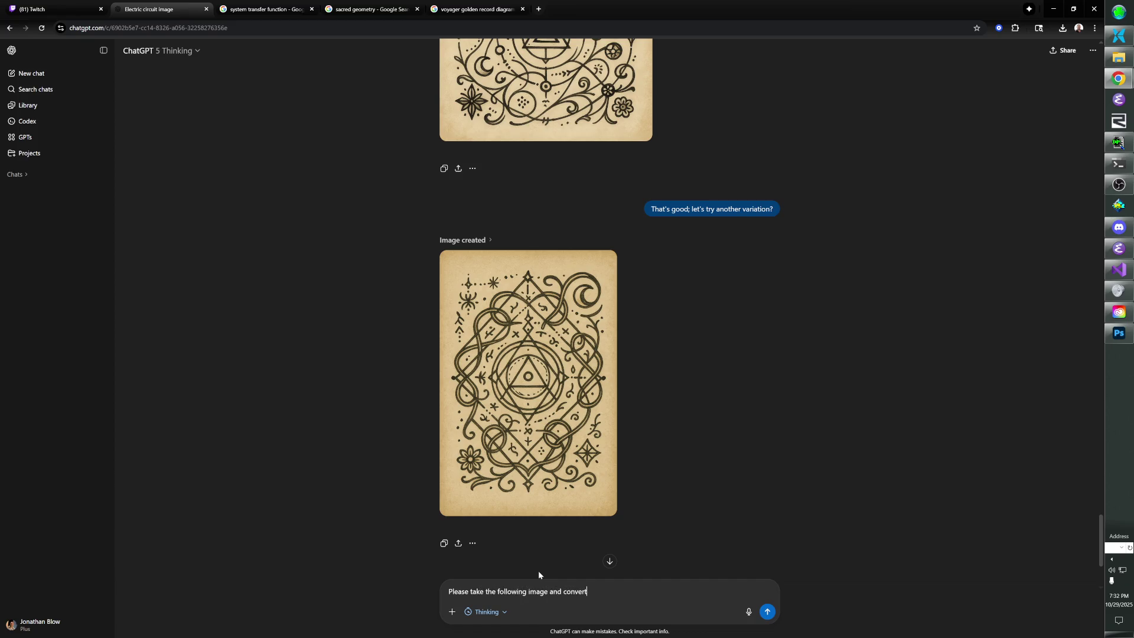
{"action": "type", "text": " it to a magica"}
{"action": "key", "text": "BackSpace"}
{"action": "key", "text": "BackSpace"}
{"action": "key", "text": "BackSpace"}
{"action": "type", "text": "n ornate, magical-"}
{"action": "type", "text": "looking style"}
{"action": "type", "text": " that is als"}
{"action": "type", "text": "o tech"}
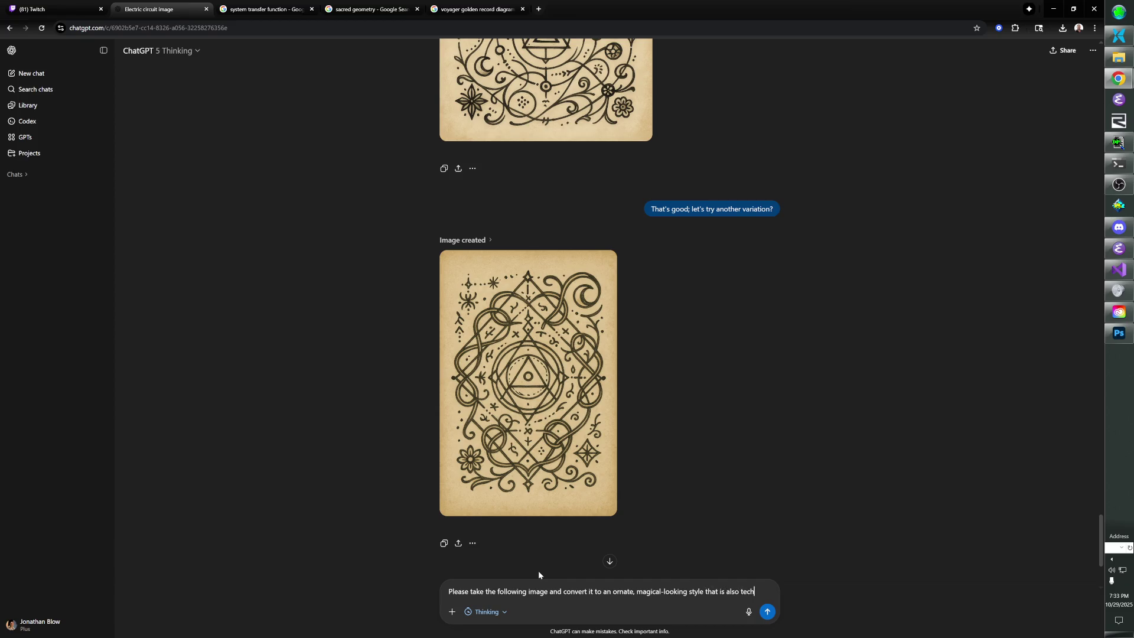
{"action": "type", "text": "nical and precise:"}
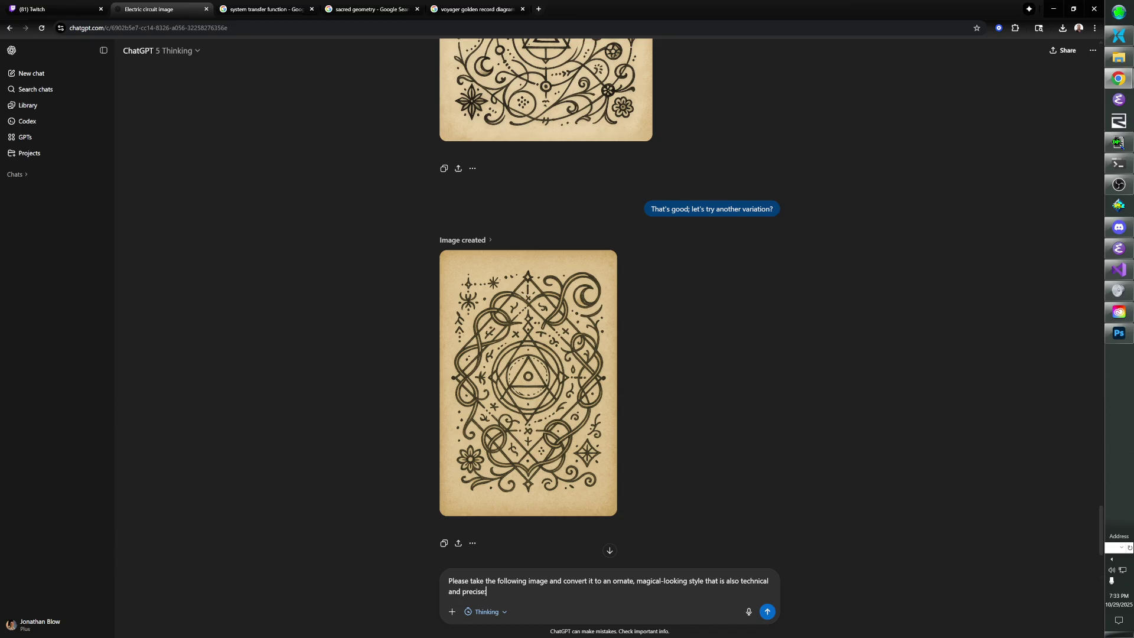
{"action": "key", "text": "ctrl+v"}
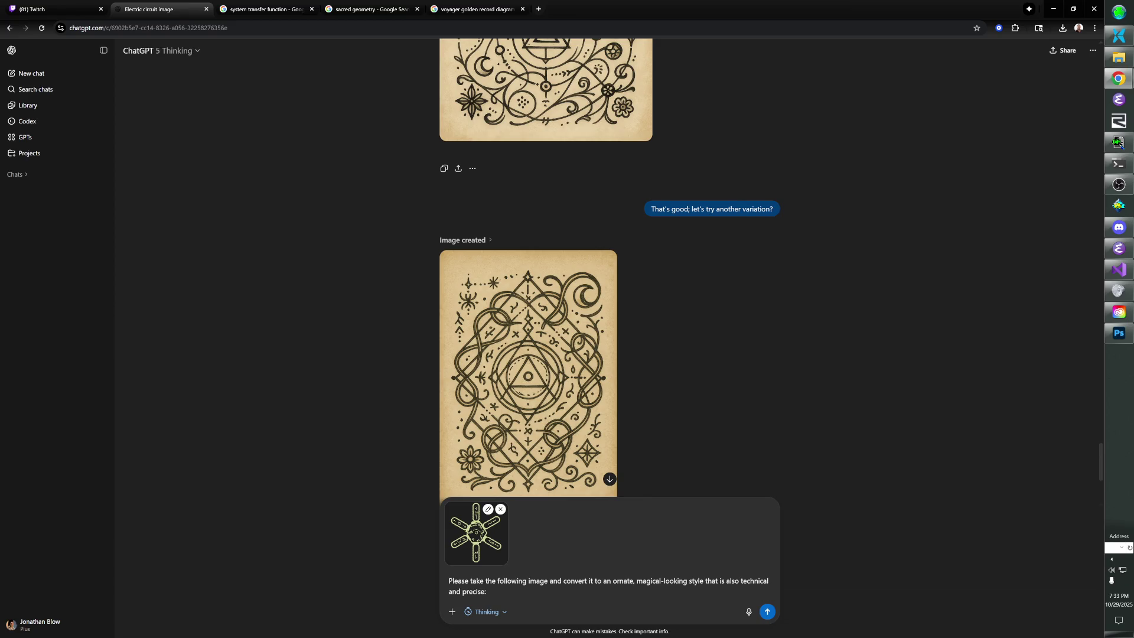
{"action": "key", "text": "Return"}
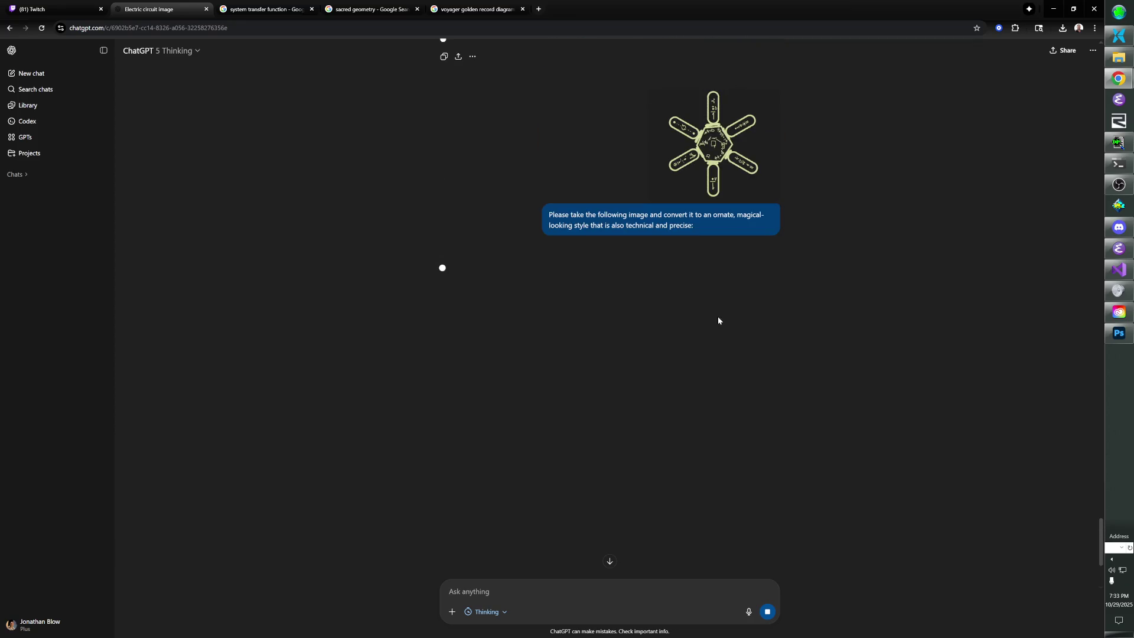
Watch the gold-on-dark hexagon cartouche generate, then start the 'Let's do another one in this same style' follow-up.
{"action": "scroll", "coordinate": [714, 317], "scroll_direction": "up", "scroll_amount": 1}
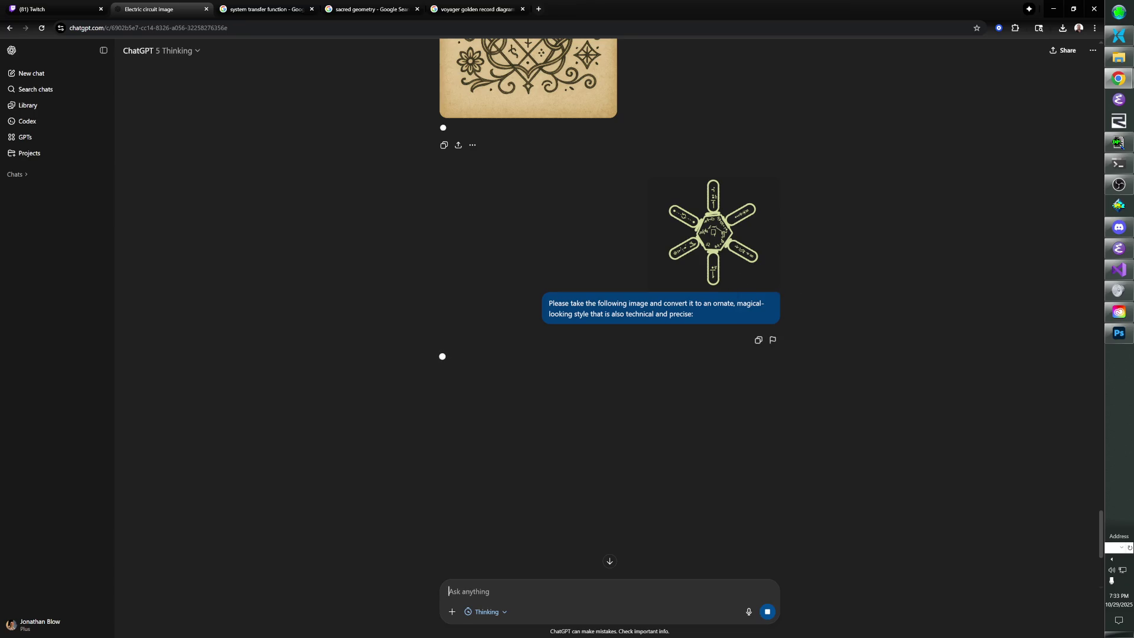
{"action": "scroll", "coordinate": [715, 311], "scroll_direction": "down", "scroll_amount": 1}
{"action": "scroll", "coordinate": [716, 312], "scroll_direction": "up", "scroll_amount": 1}
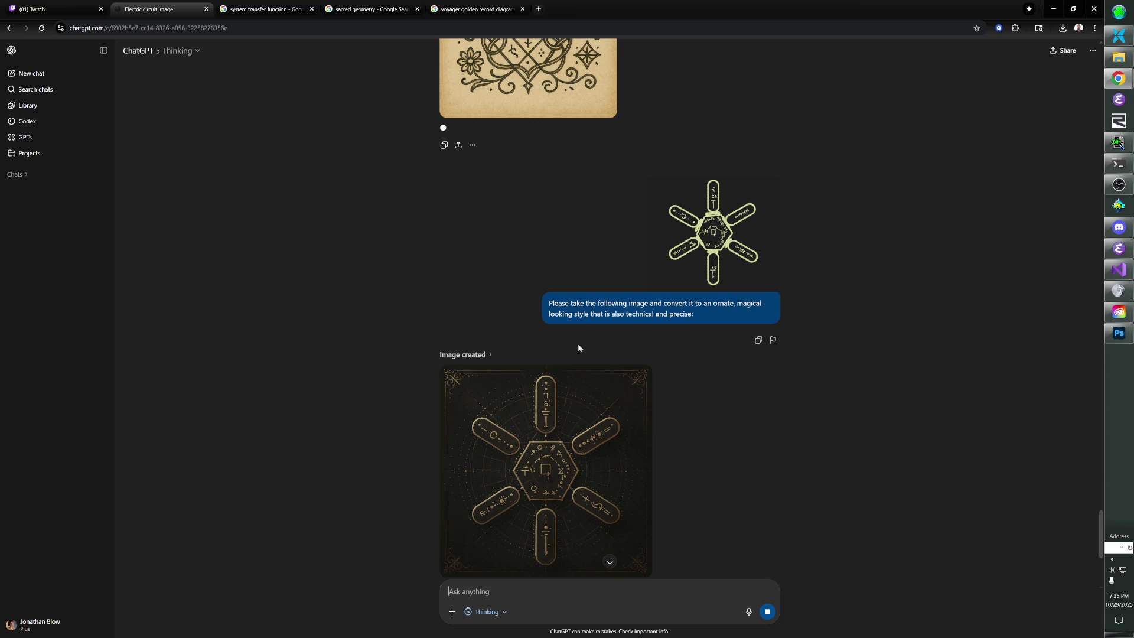
{"action": "type", "text": "Let's do another one"}
{"action": "type", "text": " in this same sty"}
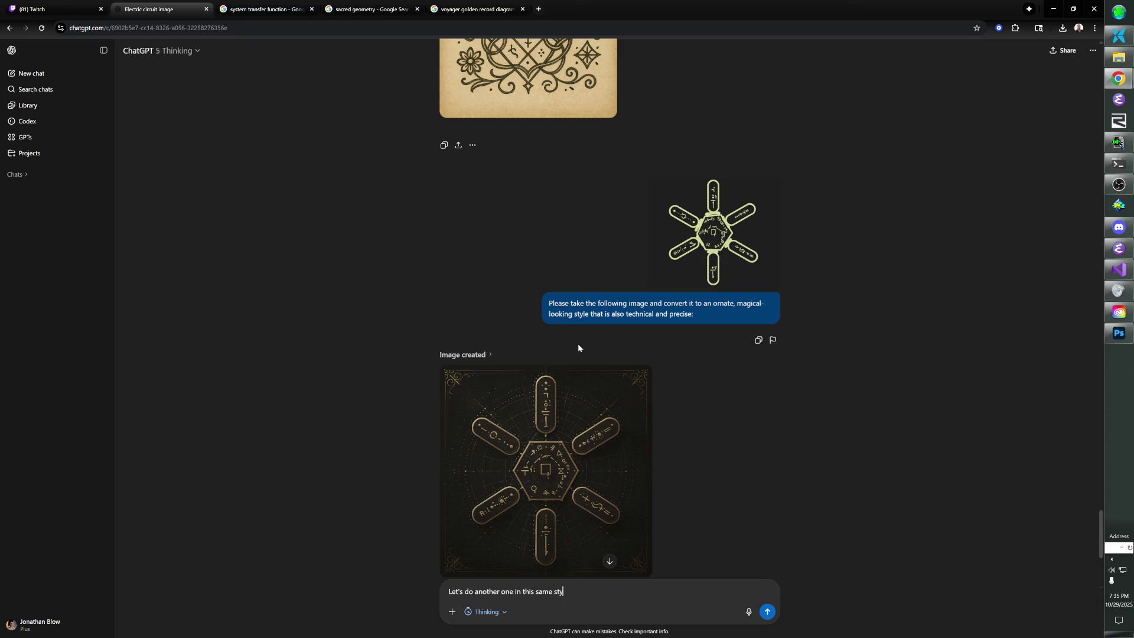
{"action": "type", "text": "le, but "}
{"action": "type", "text": "the edges of "}
{"action": "type", "text": "the hexagon "}
{"action": "type", "text": "e"}
{"action": "type", "text": "are way out at "}
{"action": "type", "text": "the middles of"}
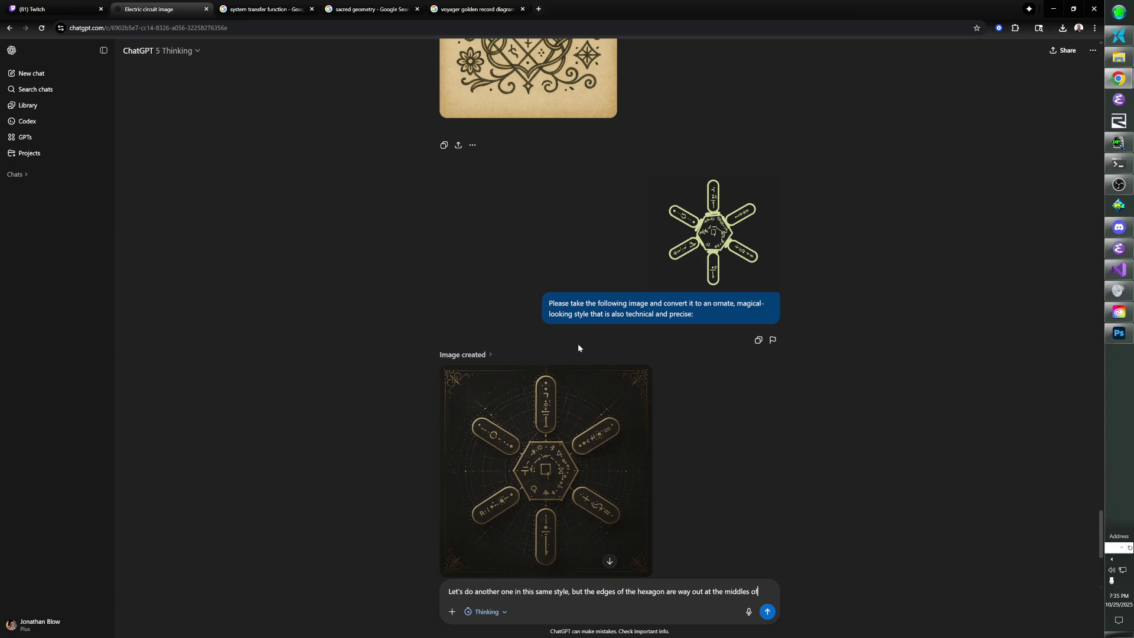
{"action": "type", "text": " the ellipses"}
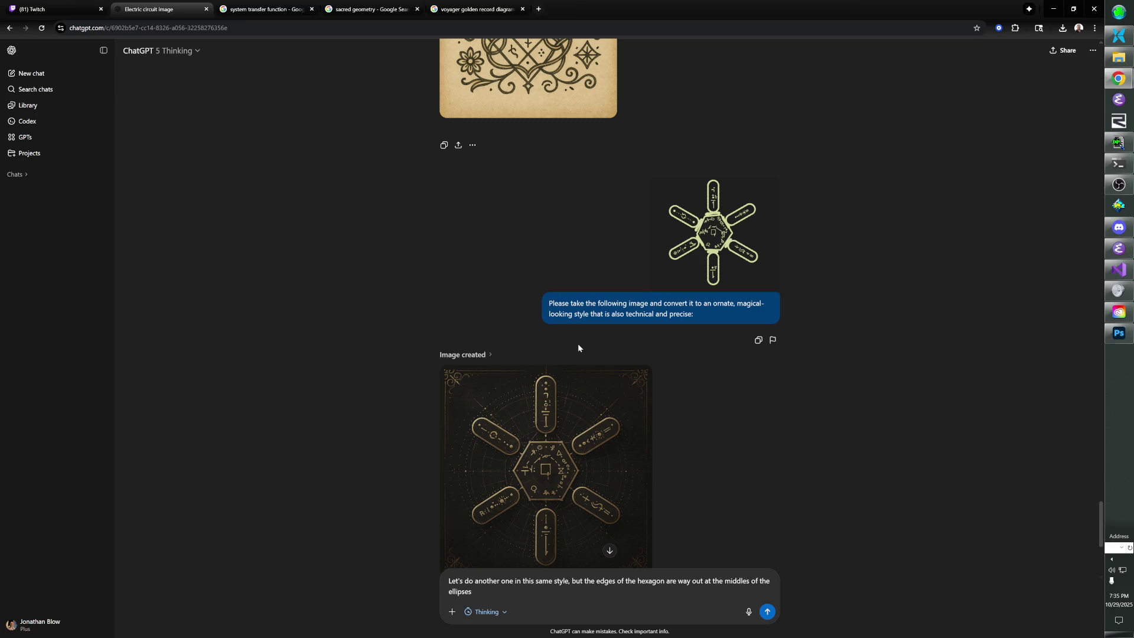
{"action": "type", "text": "(they go behind the e"}
{"action": "type", "text": "llipses, not "}
{"action": "type", "text": "in front)"}
{"action": "type", "text": "."}
Send the follow-up asking for hexagon edges reaching the ellipse middles, passing behind them.
{"action": "key", "text": "Return"}
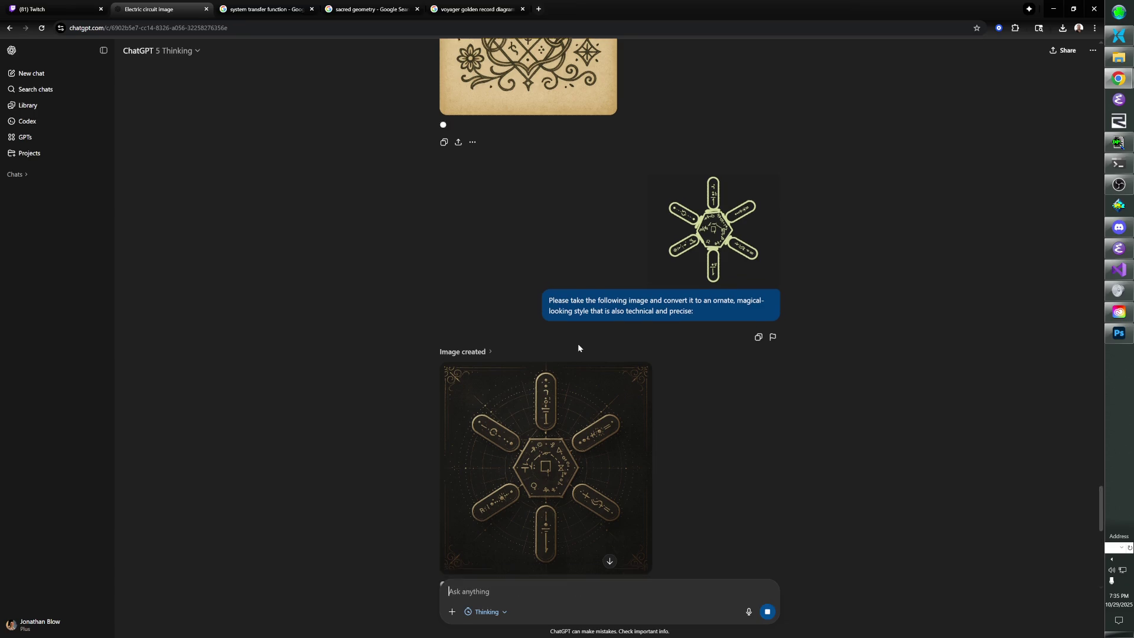
{"action": "scroll", "coordinate": [682, 286], "scroll_direction": "up", "scroll_amount": 5}
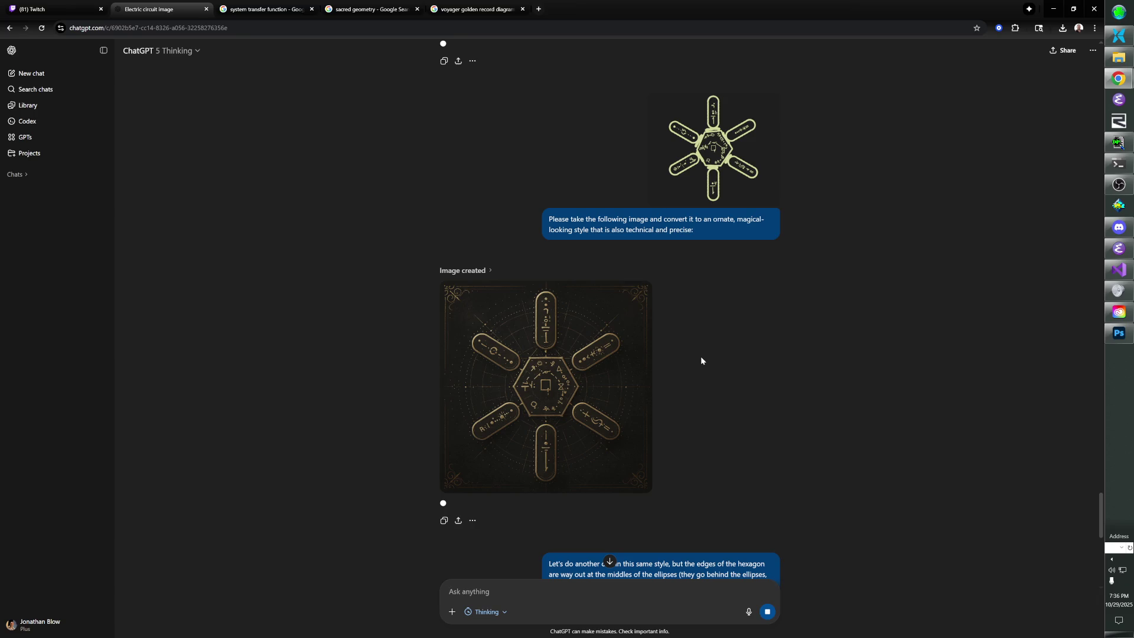
{"action": "right_click", "coordinate": [606, 365]}
Save the dark gold hexagon-and-ellipses image as a PNG and dismiss the downloads list.
{"action": "left_click", "coordinate": [650, 388]}
{"action": "left_click", "coordinate": [349, 228]}
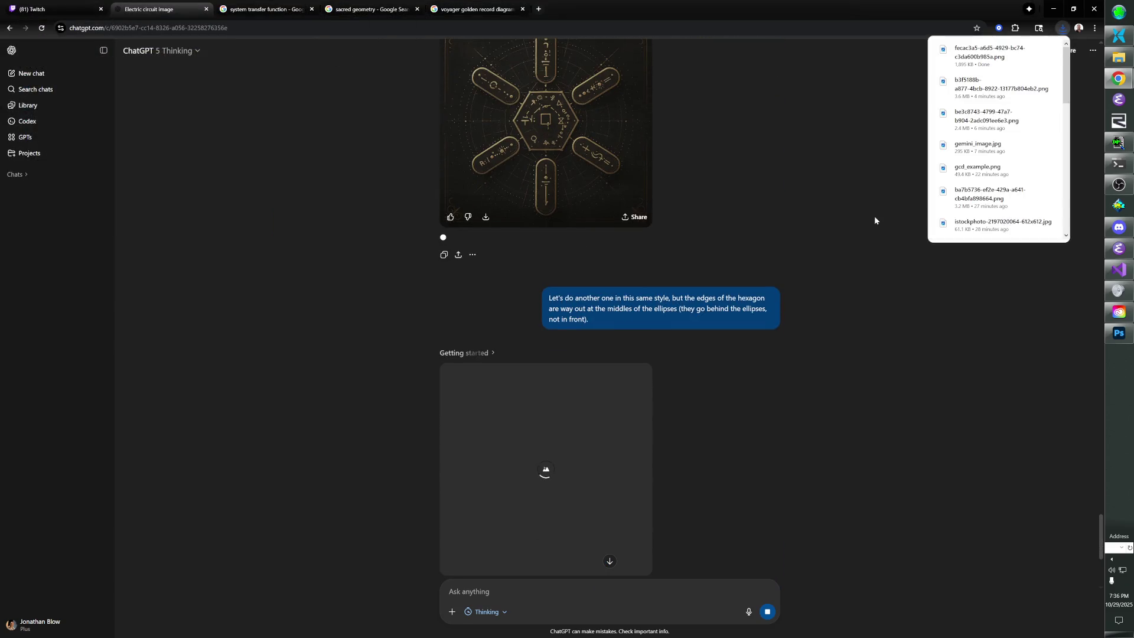
{"action": "left_click", "coordinate": [873, 204]}
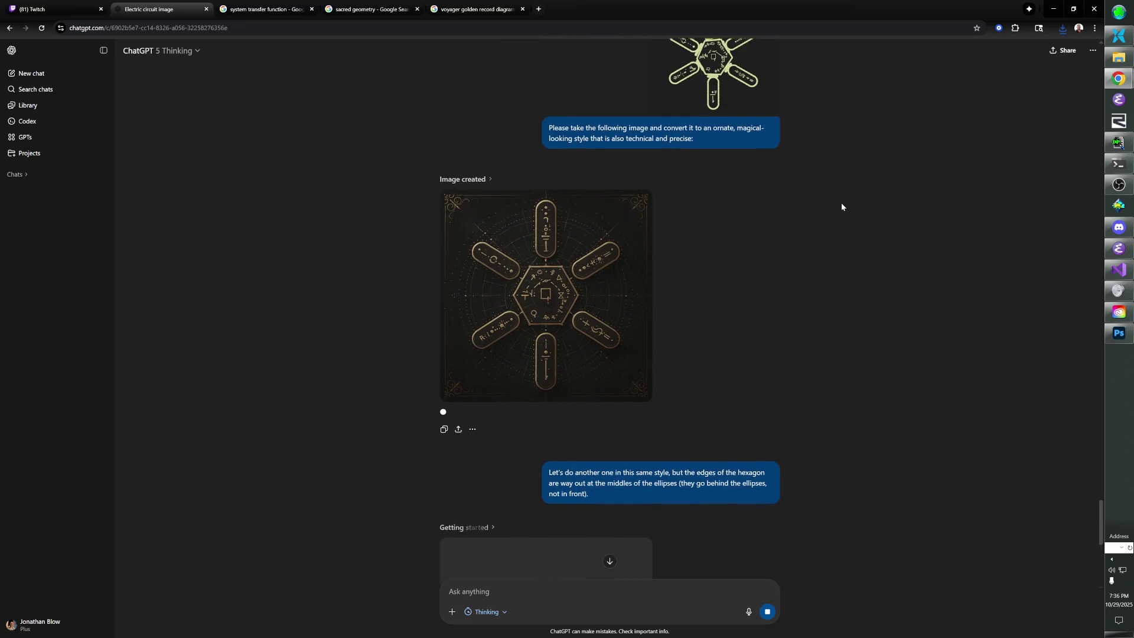
Check the still-generating variation, opening the reply's options menu and closing it without choosing anything.
{"action": "scroll", "coordinate": [842, 208], "scroll_direction": "up", "scroll_amount": 3}
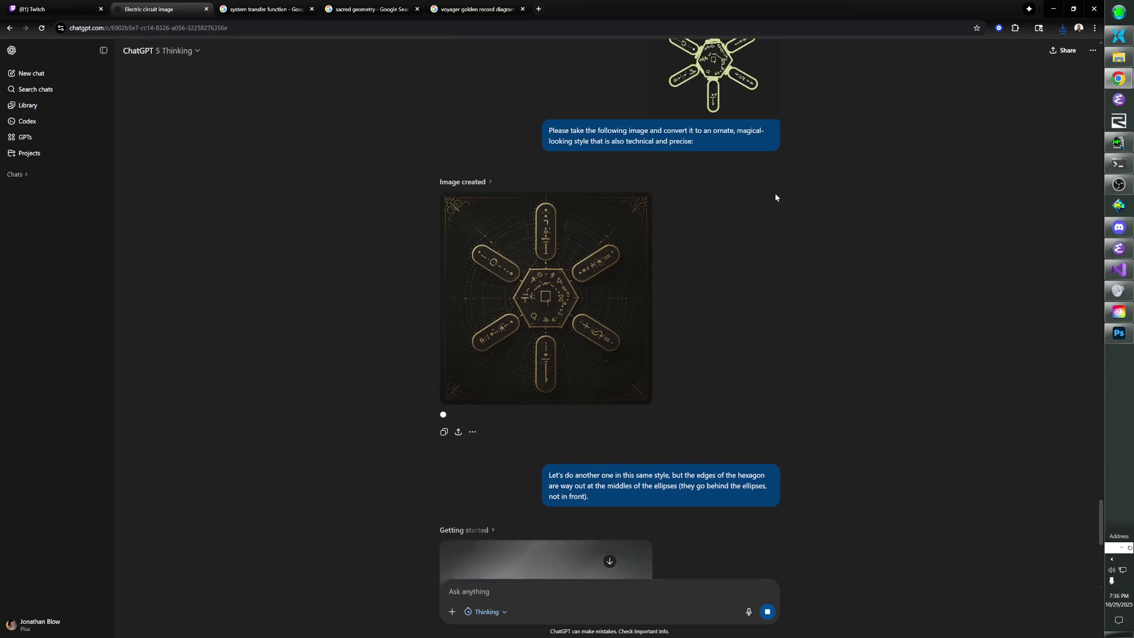
{"action": "scroll", "coordinate": [672, 167], "scroll_direction": "up", "scroll_amount": 3}
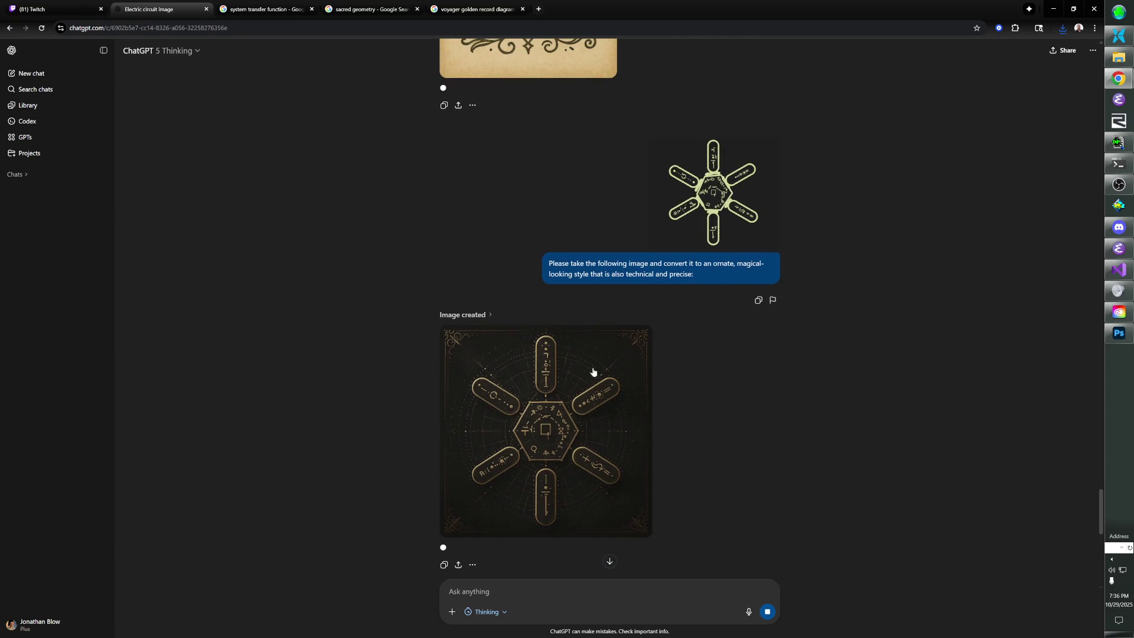
{"action": "scroll", "coordinate": [631, 334], "scroll_direction": "down", "scroll_amount": 5}
{"action": "scroll", "coordinate": [620, 336], "scroll_direction": "down", "scroll_amount": 2}
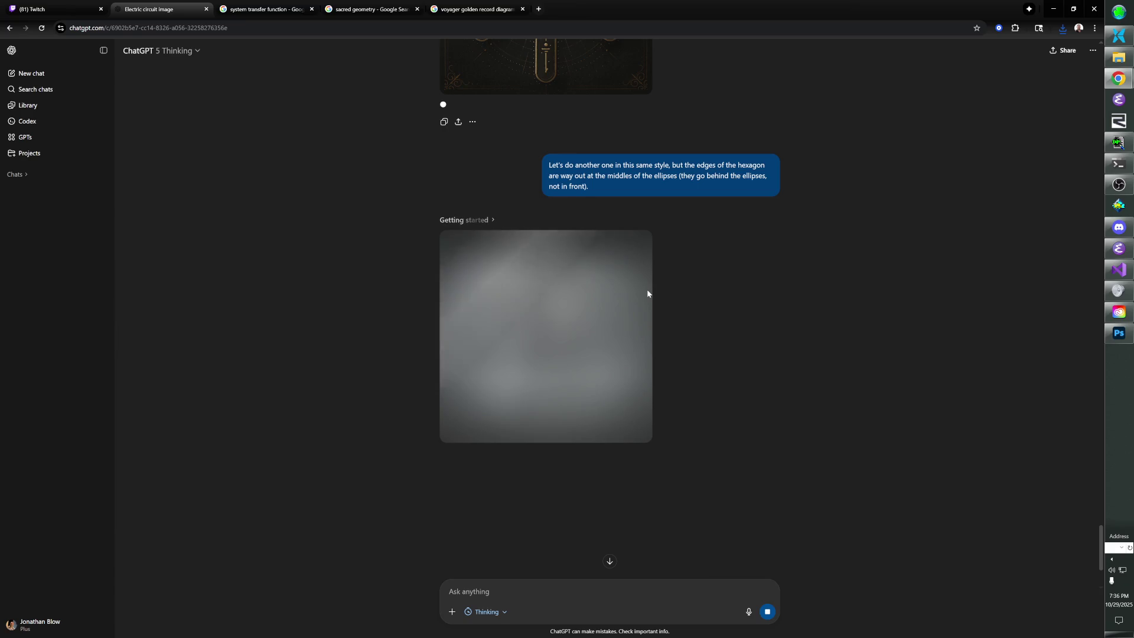
{"action": "scroll", "coordinate": [537, 276], "scroll_direction": "up", "scroll_amount": 5}
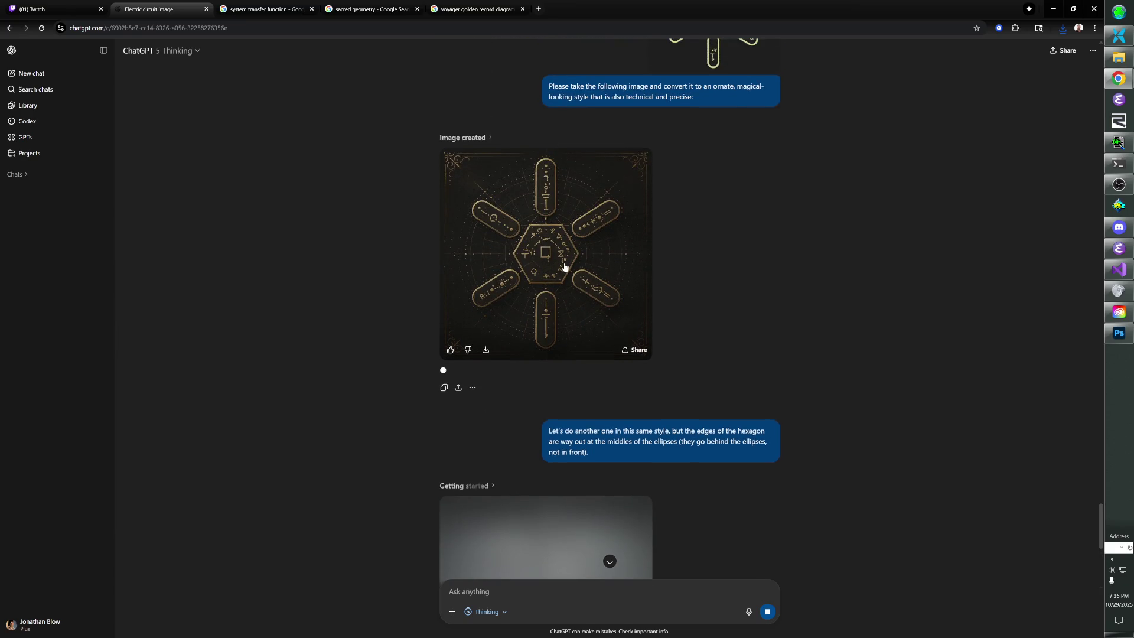
{"action": "left_click", "coordinate": [474, 389]}
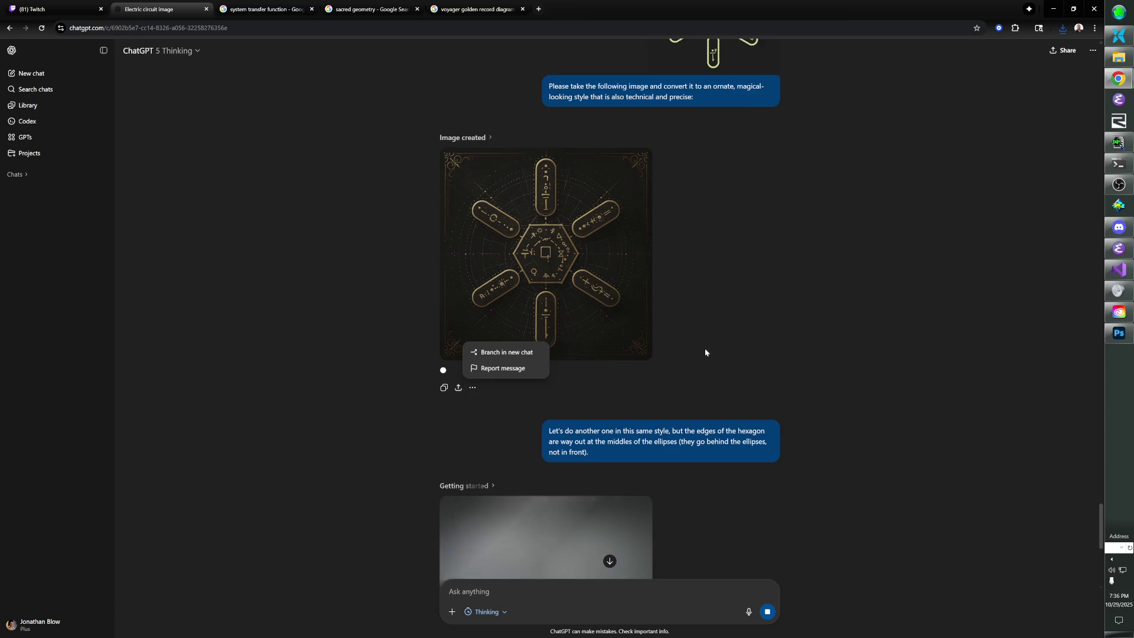
{"action": "left_click", "coordinate": [809, 328]}
{"action": "scroll", "coordinate": [746, 322], "scroll_direction": "down", "scroll_amount": 3}
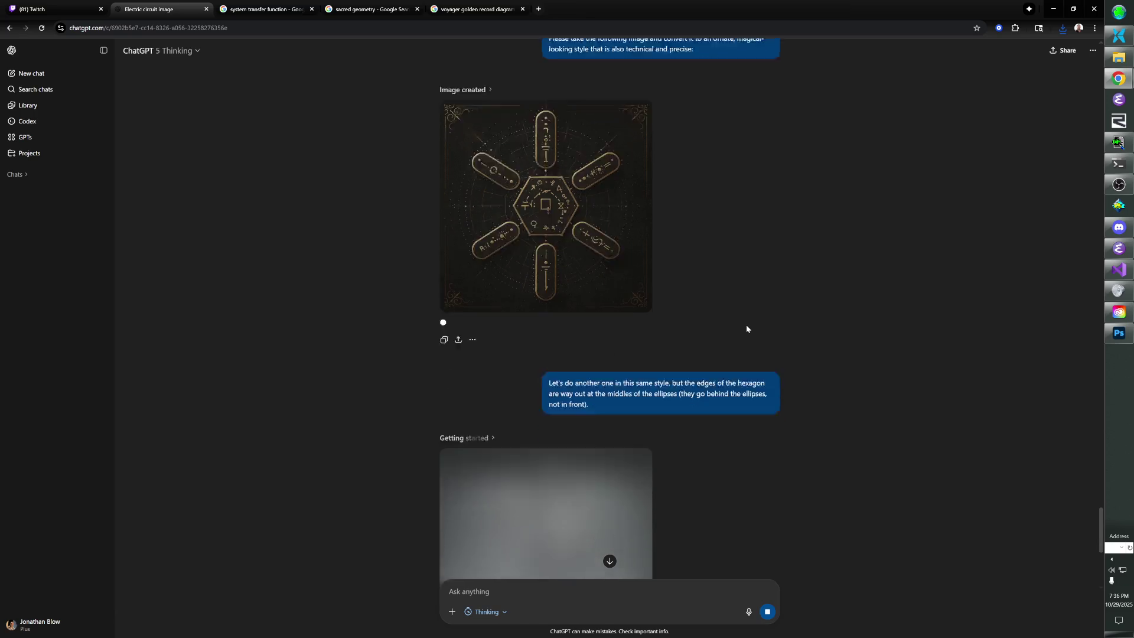
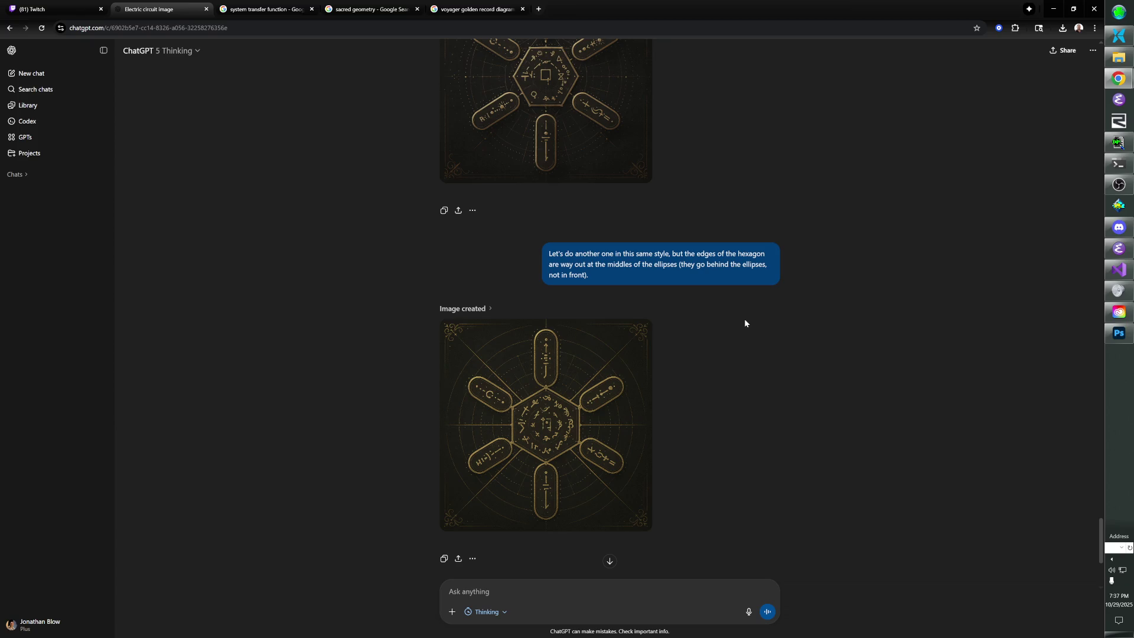
Like the newest hexagon image in the ChatGPT conversation.
{"action": "mouse_move", "coordinate": [553, 519]}
{"action": "left_click", "coordinate": [473, 559]}
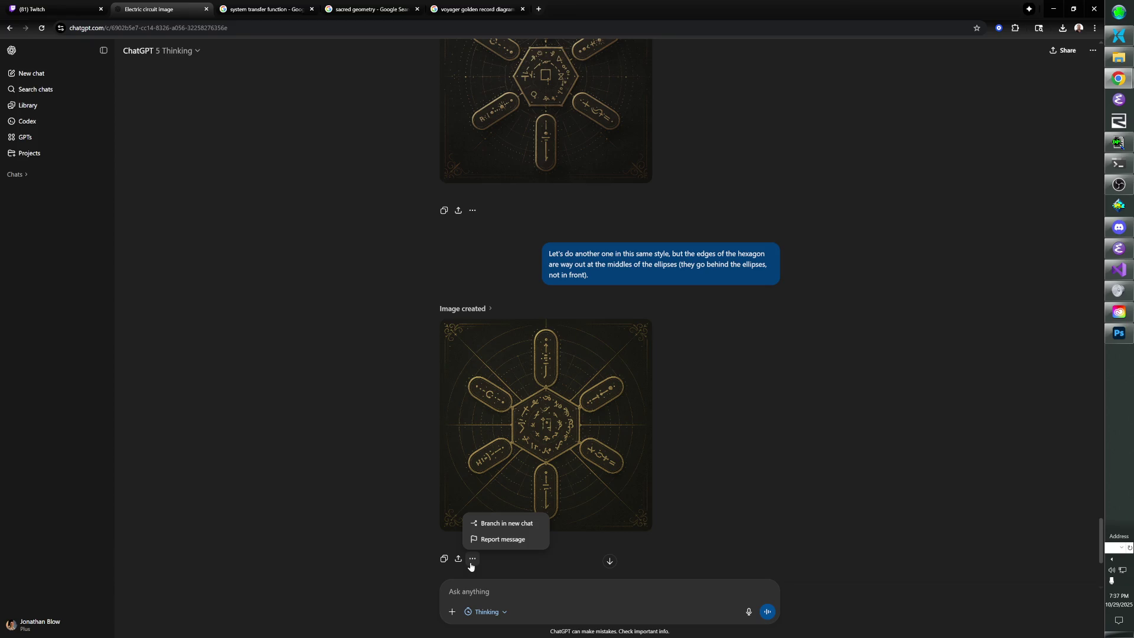
{"action": "left_click", "coordinate": [725, 475]}
{"action": "right_click", "coordinate": [620, 382]}
{"action": "left_click", "coordinate": [731, 348]}
{"action": "scroll", "coordinate": [720, 361], "scroll_direction": "up", "scroll_amount": 3}
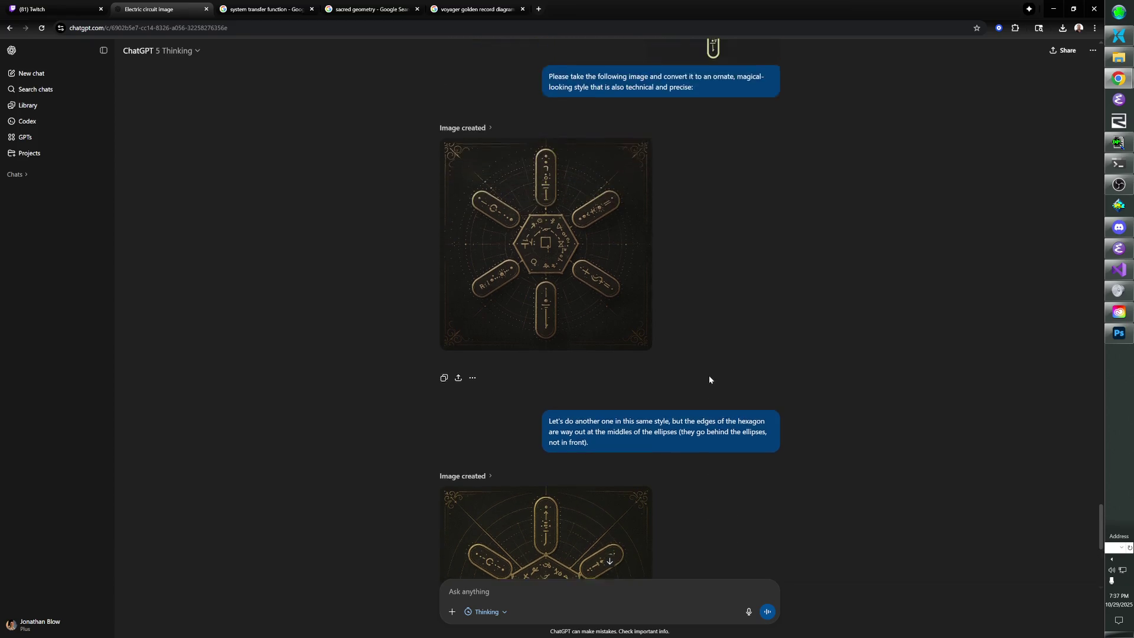
{"action": "scroll", "coordinate": [708, 377], "scroll_direction": "down", "scroll_amount": 5}
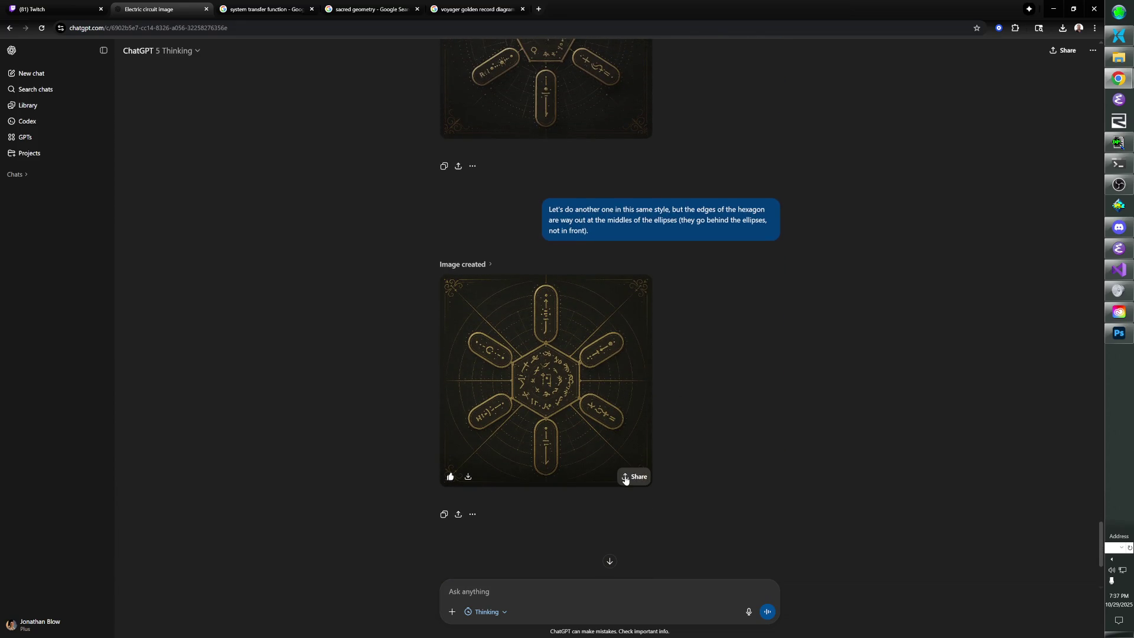
{"action": "scroll", "coordinate": [625, 480], "scroll_direction": "up", "scroll_amount": 3}
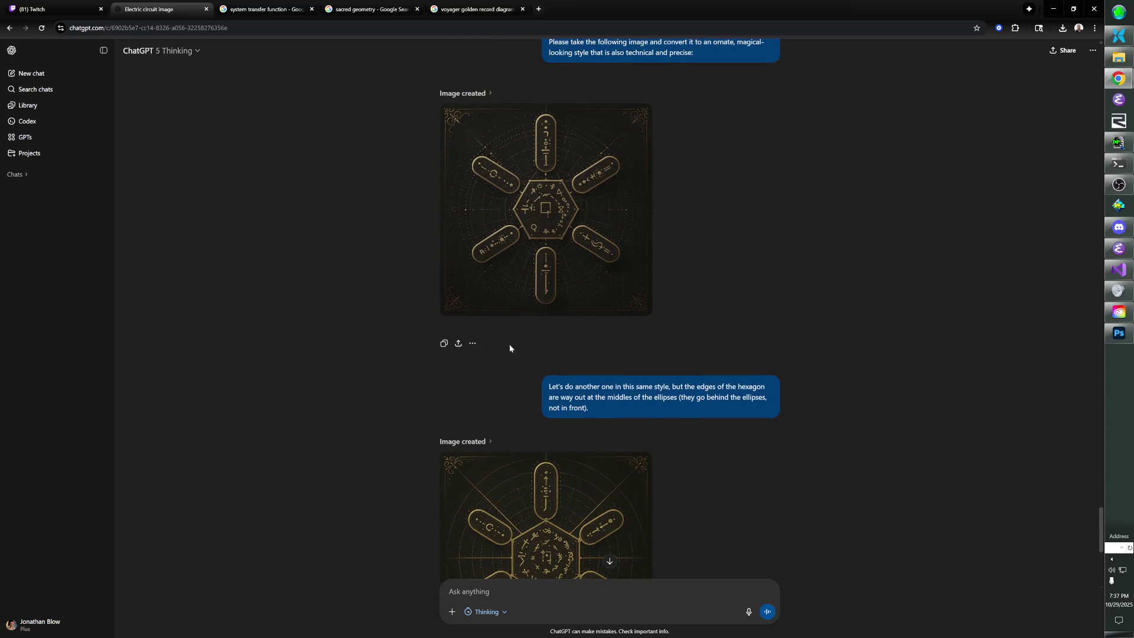
{"action": "scroll", "coordinate": [509, 348], "scroll_direction": "down", "scroll_amount": 3}
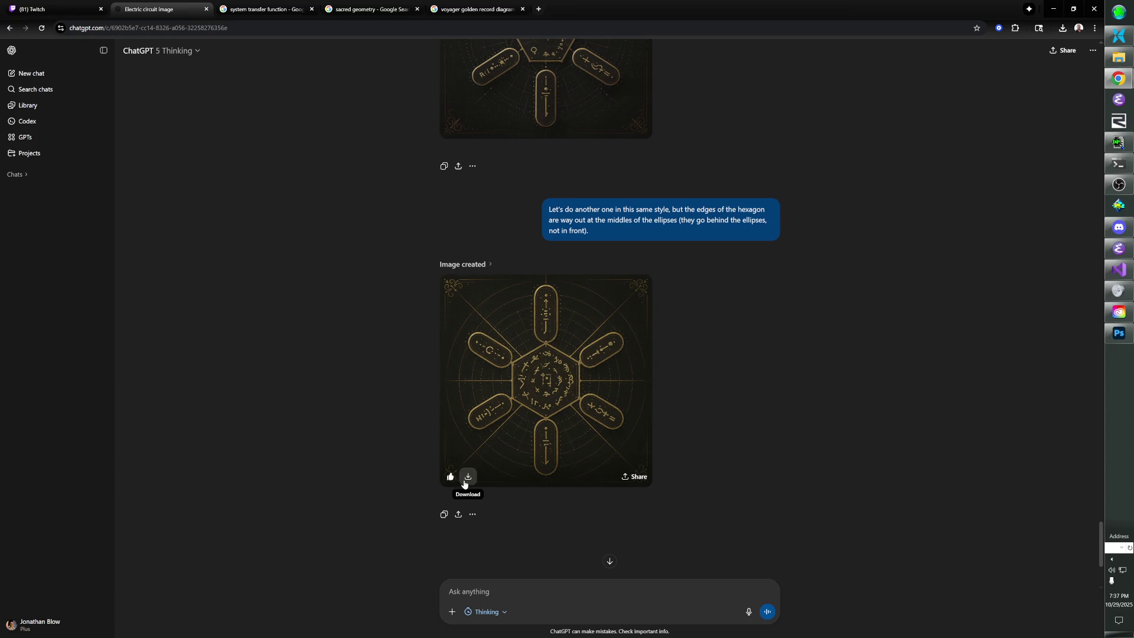
{"action": "scroll", "coordinate": [512, 412], "scroll_direction": "up", "scroll_amount": 3}
{"action": "scroll", "coordinate": [499, 415], "scroll_direction": "up", "scroll_amount": 2}
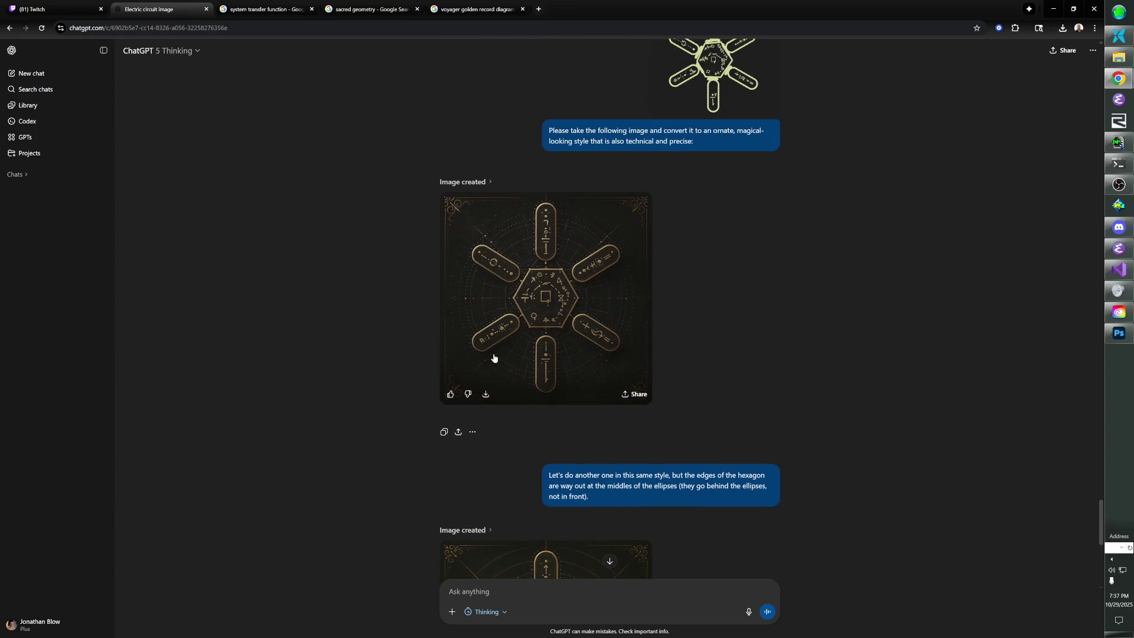
{"action": "scroll", "coordinate": [463, 408], "scroll_direction": "down", "scroll_amount": 5}
{"action": "left_click", "coordinate": [450, 476]}
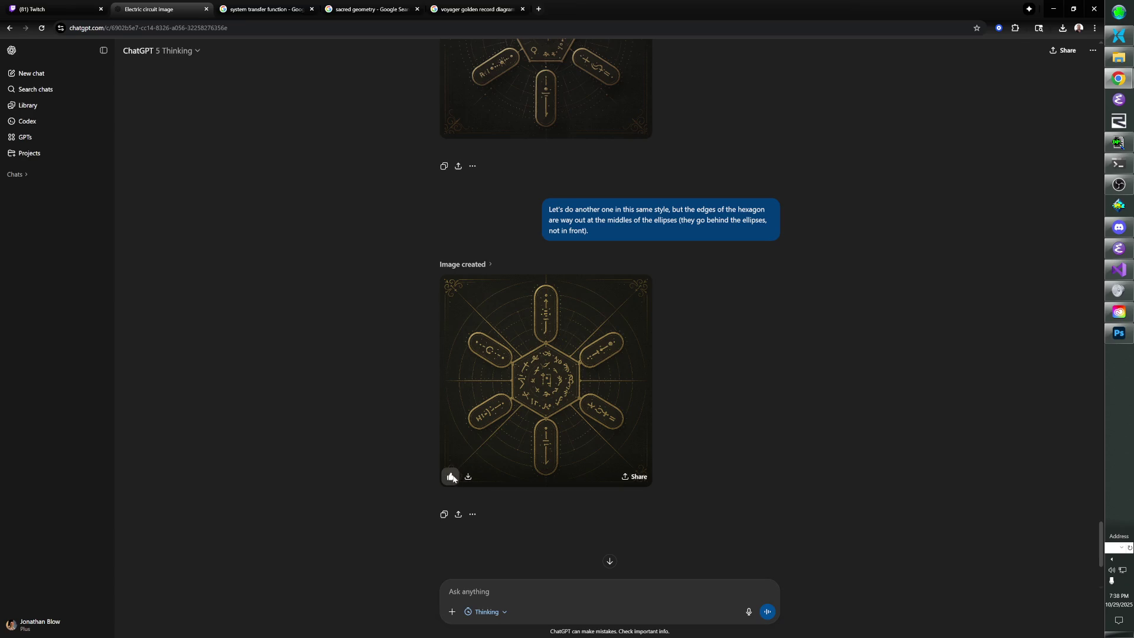
Branch the earlier image reply into a new chat, then return to Symbols.psd in Photoshop.
{"action": "left_click", "coordinate": [473, 514]}
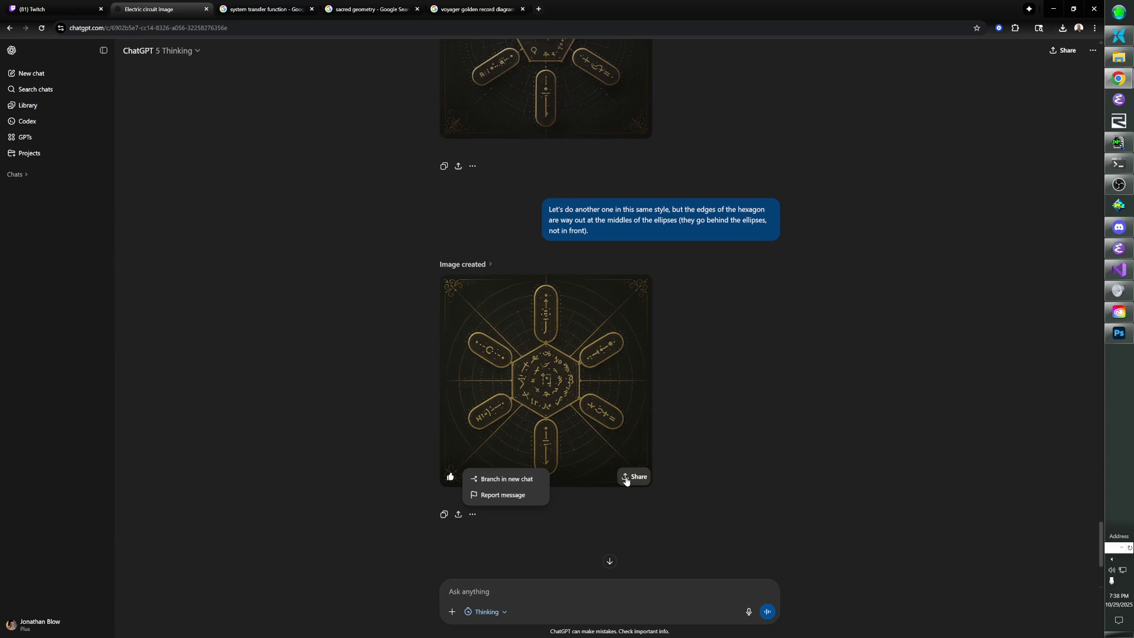
{"action": "left_click", "coordinate": [712, 450]}
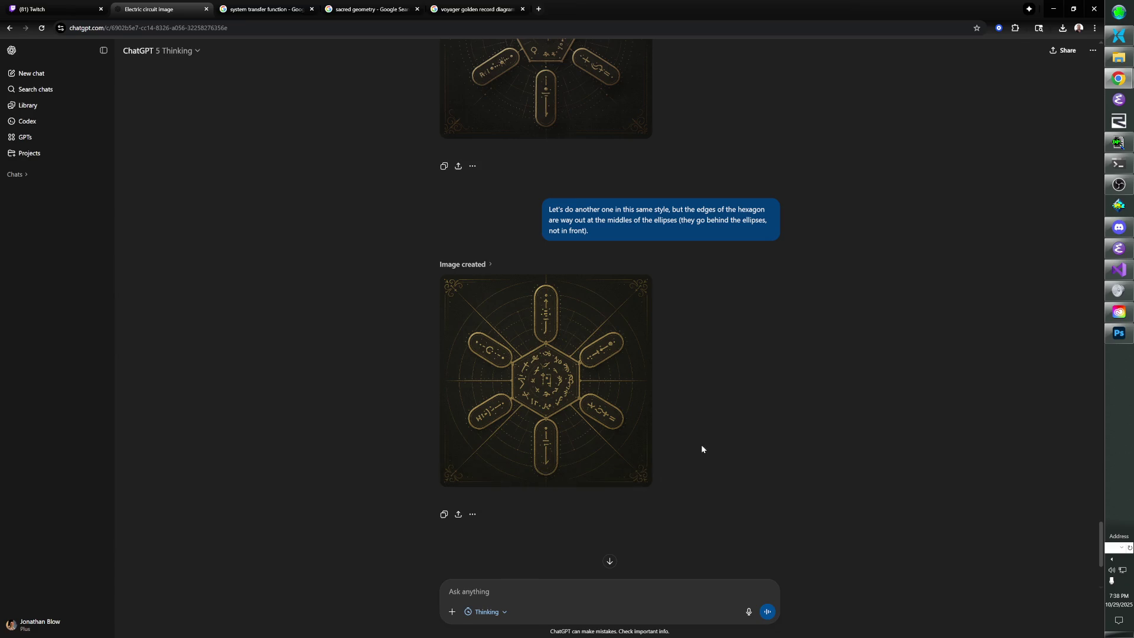
{"action": "scroll", "coordinate": [701, 448], "scroll_direction": "down", "scroll_amount": 3}
{"action": "scroll", "coordinate": [700, 446], "scroll_direction": "up", "scroll_amount": 8}
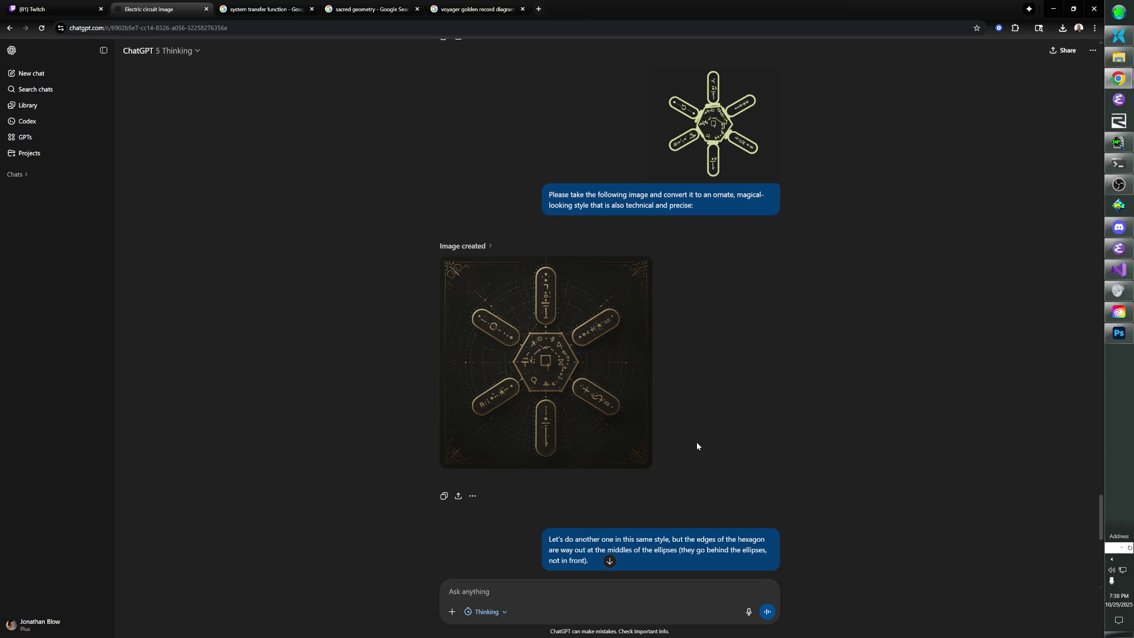
{"action": "left_click", "coordinate": [472, 496]}
{"action": "left_click", "coordinate": [498, 458]}
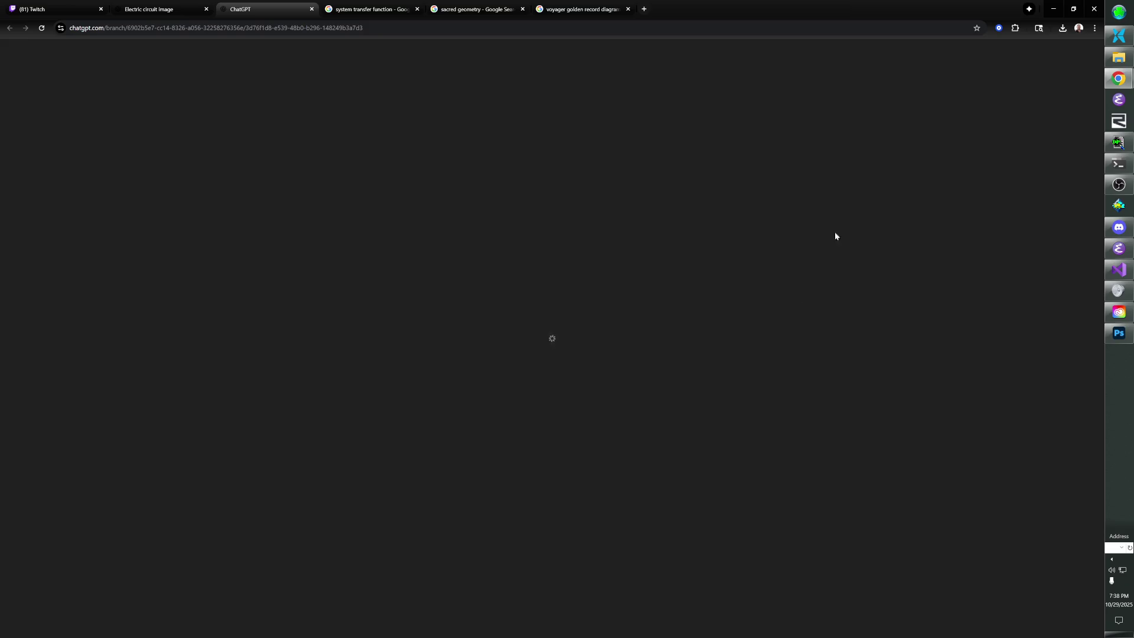
{"action": "left_click", "coordinate": [1119, 333]}
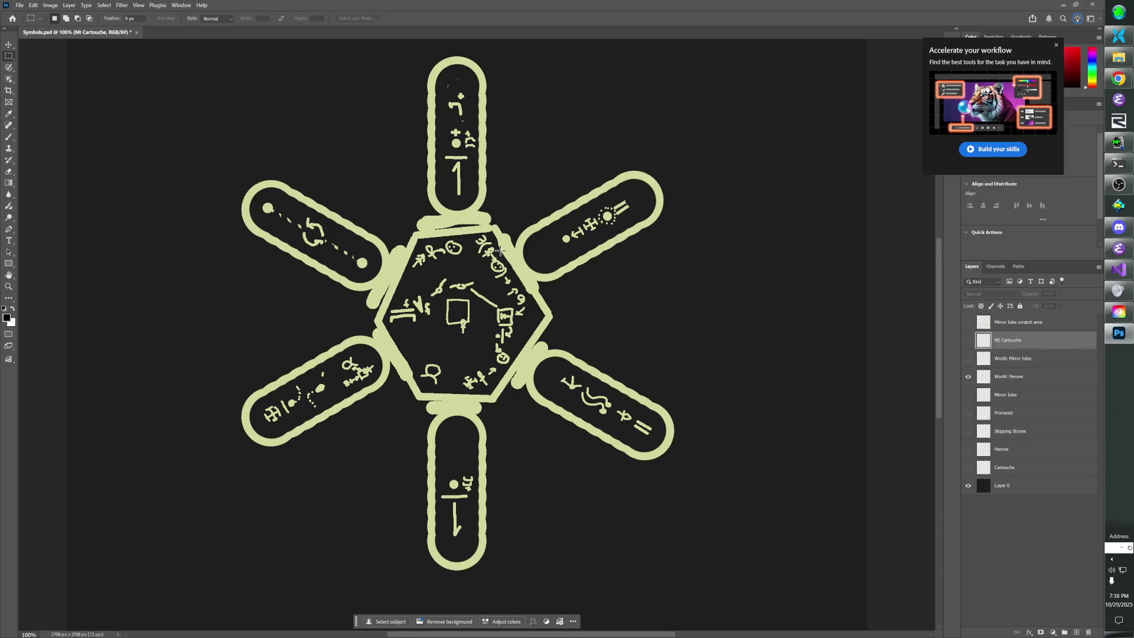
Erase the hexagon's bottom and lower-right edges on World: Heroes with a size-40 eraser.
{"action": "left_click", "coordinate": [968, 377]}
{"action": "left_click", "coordinate": [968, 377]}
{"action": "key", "text": "e"}
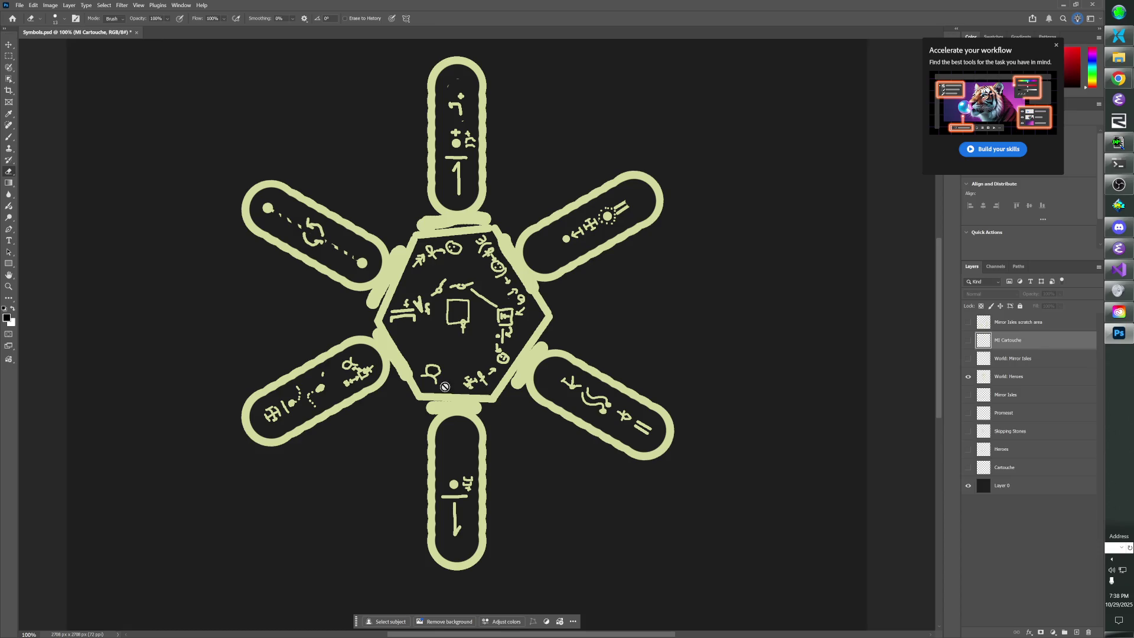
{"action": "key", "text": "b"}
{"action": "left_click", "coordinate": [995, 381]}
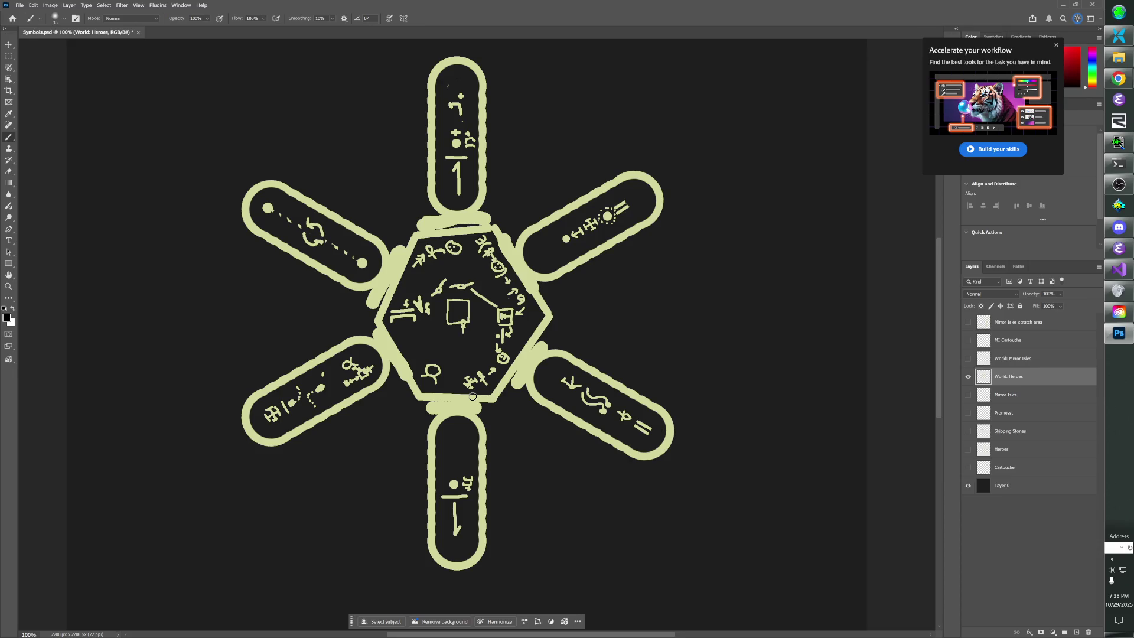
{"action": "left_click_drag", "start_coordinate": [423, 394], "coordinate": [489, 398]}
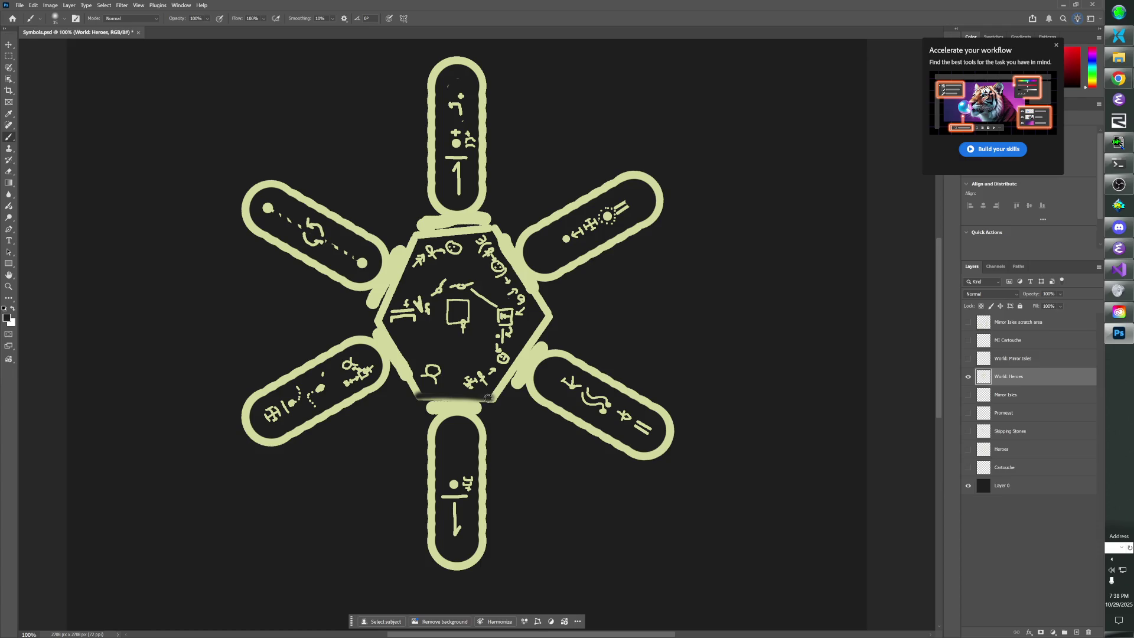
{"action": "key", "text": "e"}
{"action": "key", "text": "bracketright"}
{"action": "key", "text": "bracketright"}
{"action": "key", "text": "bracketright"}
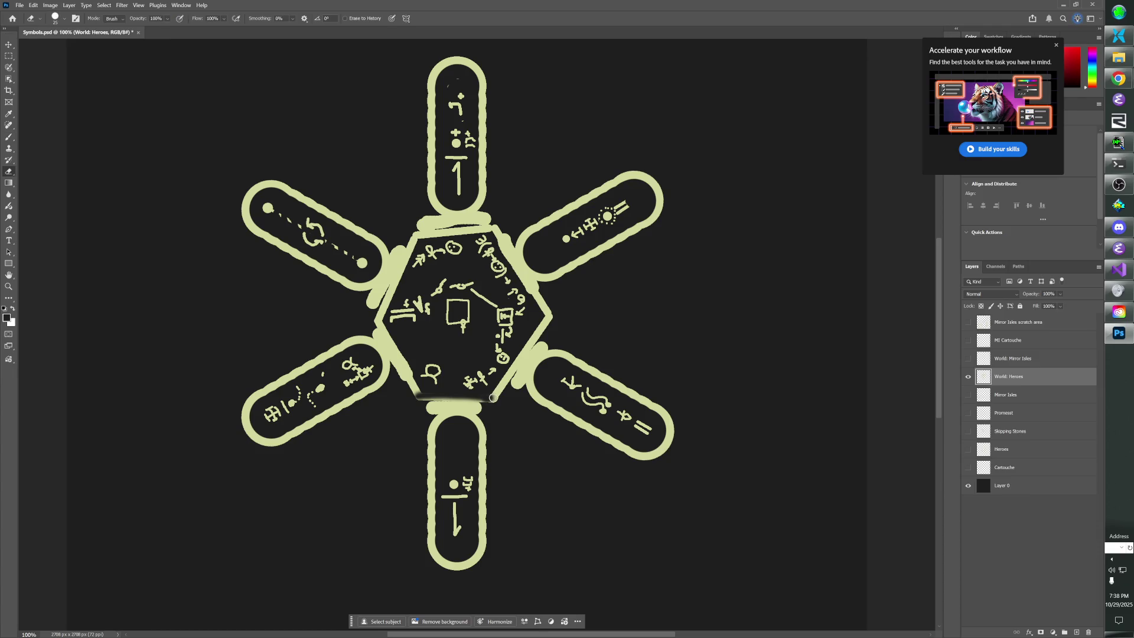
{"action": "mouse_move", "coordinate": [493, 398]}
{"action": "left_mouse_down"}
{"action": "mouse_move", "coordinate": [410, 385]}
{"action": "mouse_move", "coordinate": [381, 316]}
{"action": "mouse_move", "coordinate": [413, 237]}
{"action": "mouse_move", "coordinate": [402, 281]}
{"action": "mouse_move", "coordinate": [424, 234]}
{"action": "mouse_move", "coordinate": [499, 229]}
{"action": "mouse_move", "coordinate": [489, 232]}
{"action": "mouse_move", "coordinate": [496, 257]}
{"action": "left_mouse_up"}
{"action": "mouse_move", "coordinate": [540, 294]}
{"action": "left_mouse_down"}
{"action": "mouse_move", "coordinate": [548, 312]}
{"action": "mouse_move", "coordinate": [494, 398]}
{"action": "left_mouse_up"}
Sample pale yellow from a cartouche edge as the brush colour.
{"action": "key", "text": "b"}
{"action": "left_click", "coordinate": [486, 438], "text": "alt"}
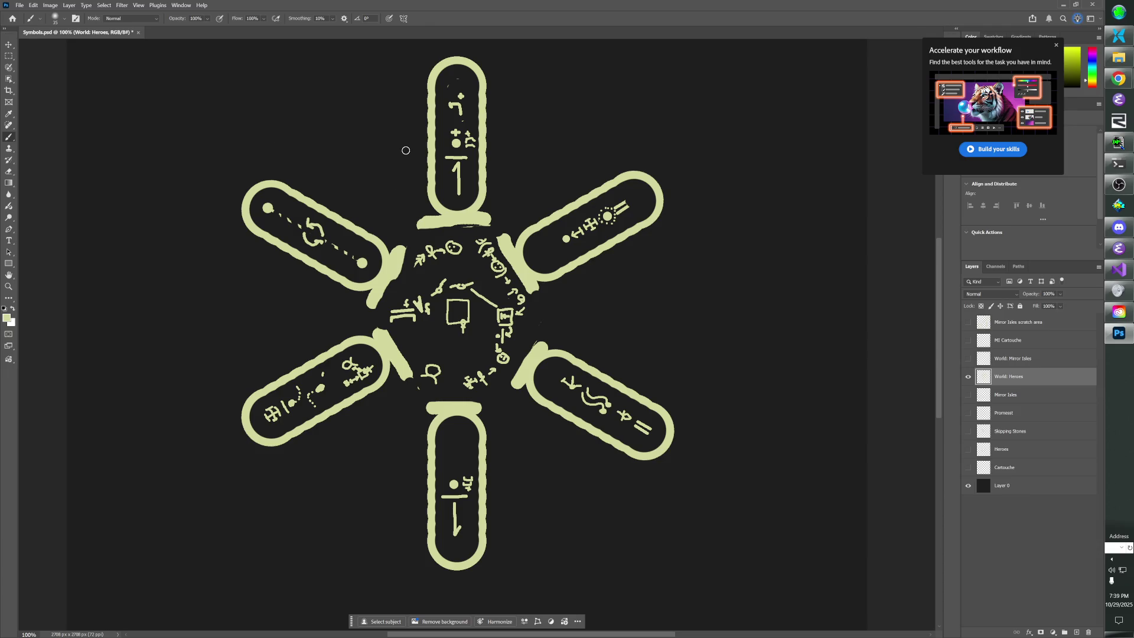
{"action": "left_click", "coordinate": [429, 130]}
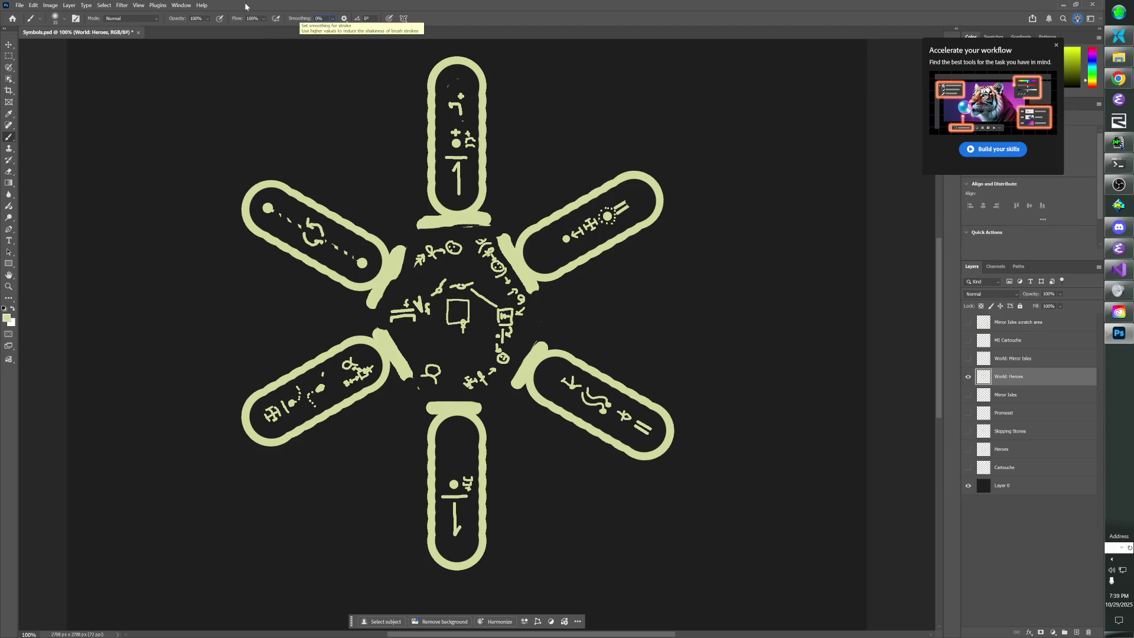
Switch to the Pencil tool with 0% smoothing and size 30.
{"action": "left_click", "coordinate": [56, 20]}
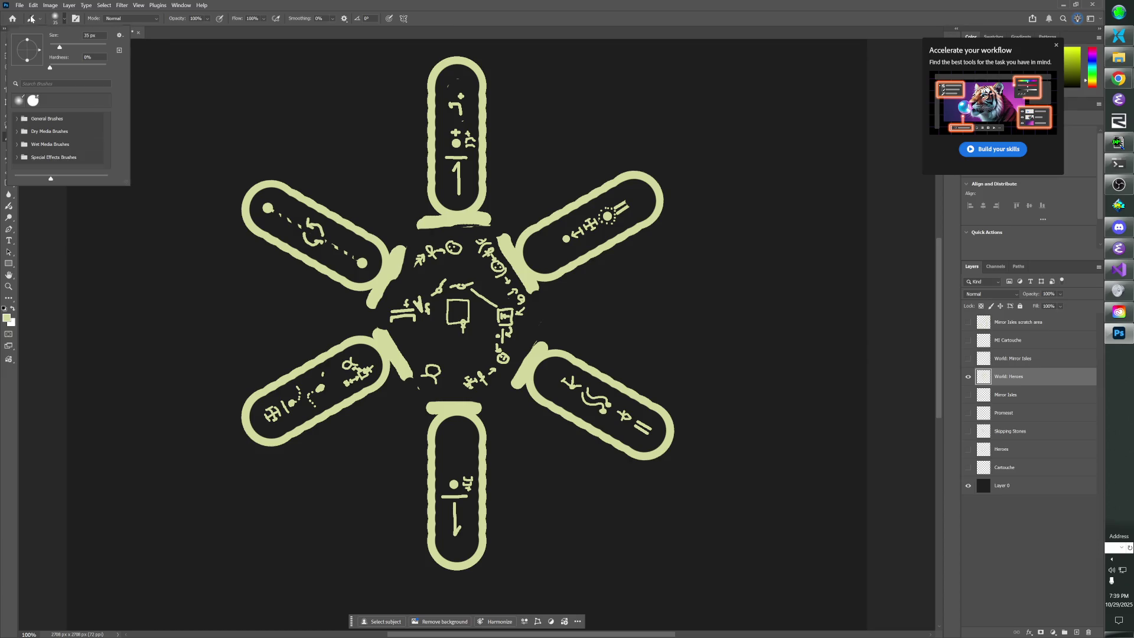
{"action": "left_click", "coordinate": [32, 18]}
{"action": "left_click", "coordinate": [33, 19]}
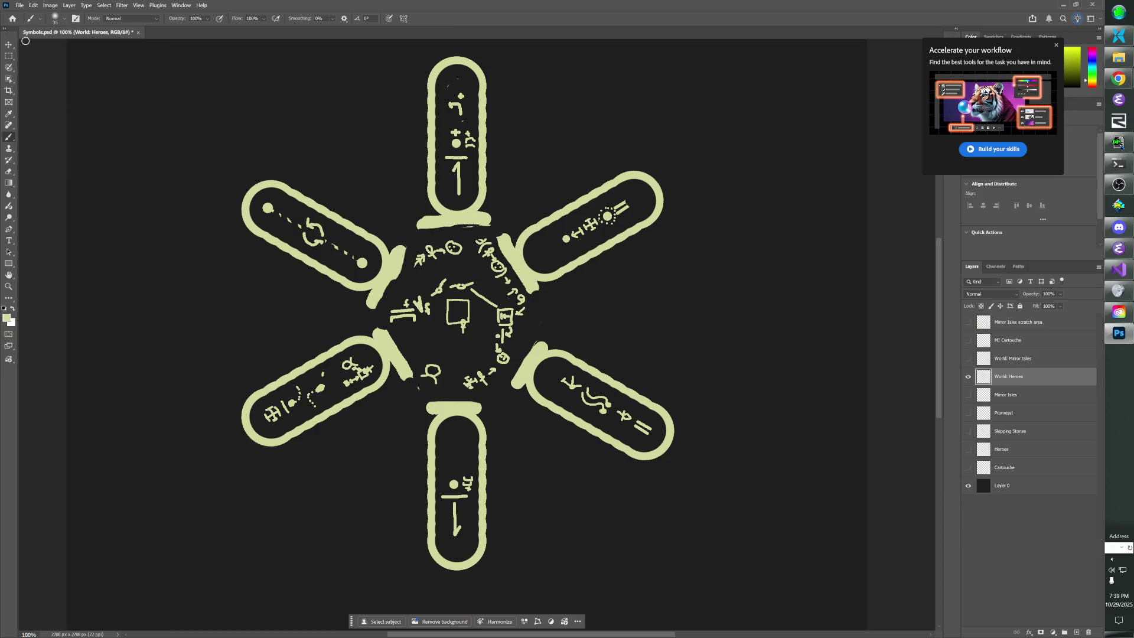
{"action": "right_click", "coordinate": [9, 139]}
{"action": "left_click", "coordinate": [47, 144]}
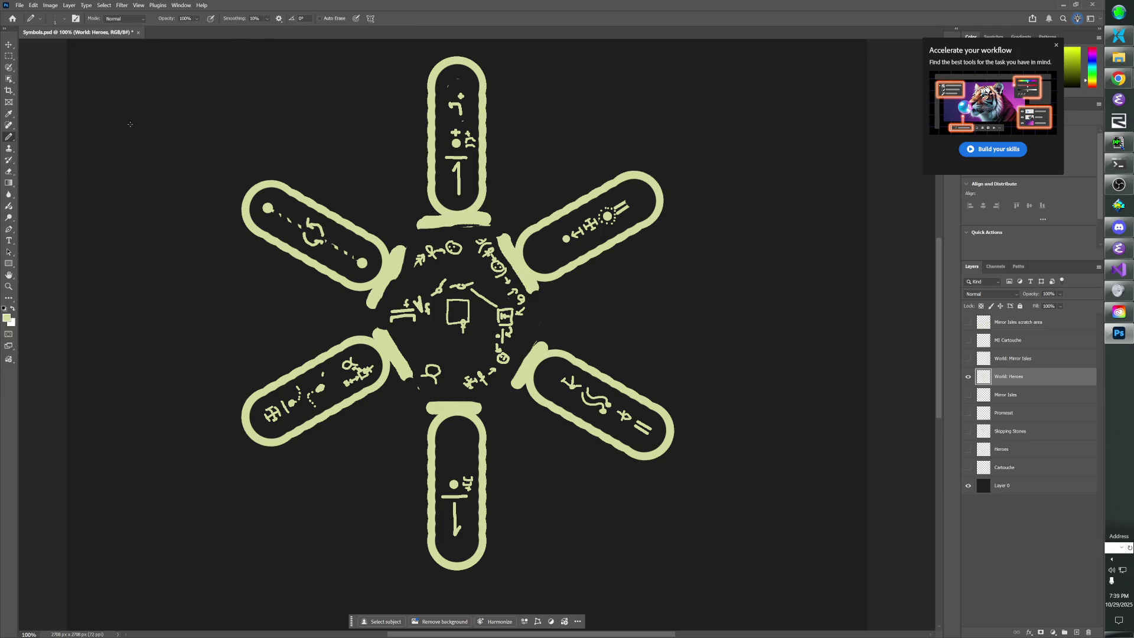
{"action": "left_click", "coordinate": [245, 19]}
{"action": "key", "text": "Return"}
{"action": "key", "text": "bracketright"}
{"action": "key", "text": "bracketright"}
Fill the gaps in the right, bottom and lower-left cartouche edges.
{"action": "left_click", "coordinate": [601, 253]}
{"action": "left_click", "coordinate": [607, 374]}
{"action": "left_click", "coordinate": [584, 430]}
{"action": "left_click", "coordinate": [484, 487]}
{"action": "left_click", "coordinate": [425, 487]}
{"action": "left_click", "coordinate": [332, 416]}
Draw the outer hexagon's straight edges between the six cartouches, redoing the right edge.
{"action": "left_click", "coordinate": [425, 133], "text": "shift"}
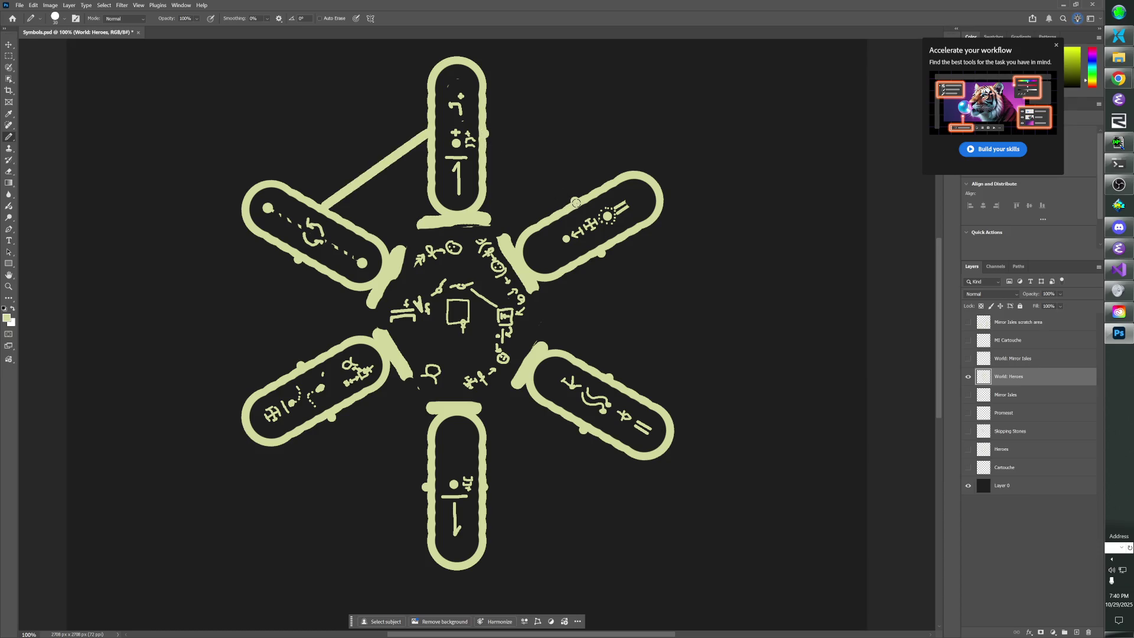
{"action": "left_click", "coordinate": [575, 202], "text": "shift"}
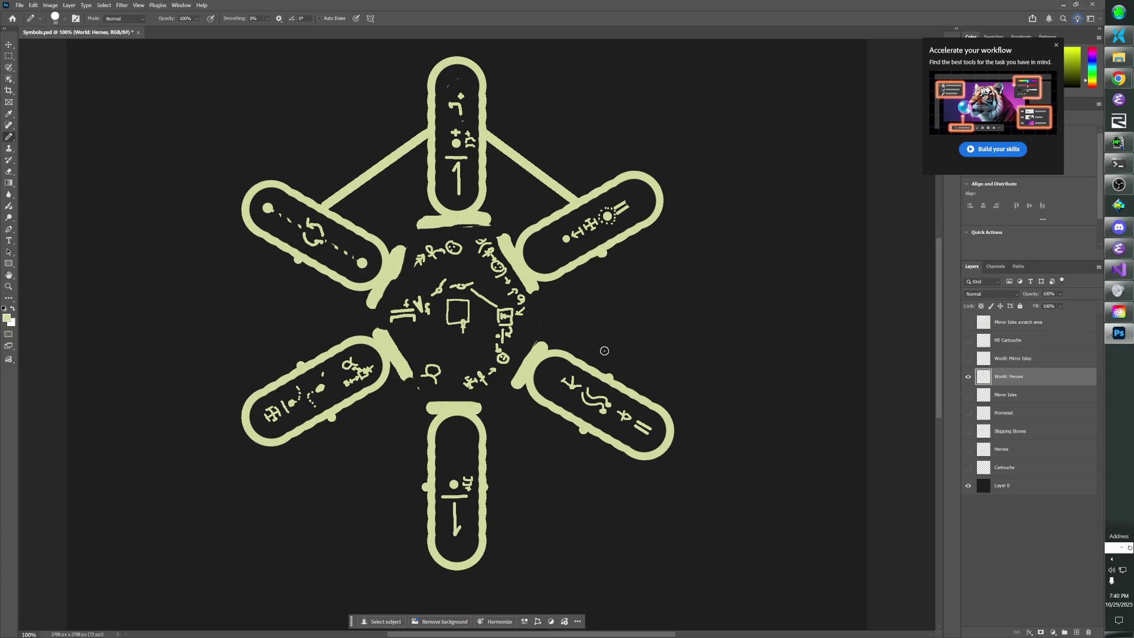
{"action": "left_click", "coordinate": [611, 378], "text": "shift"}
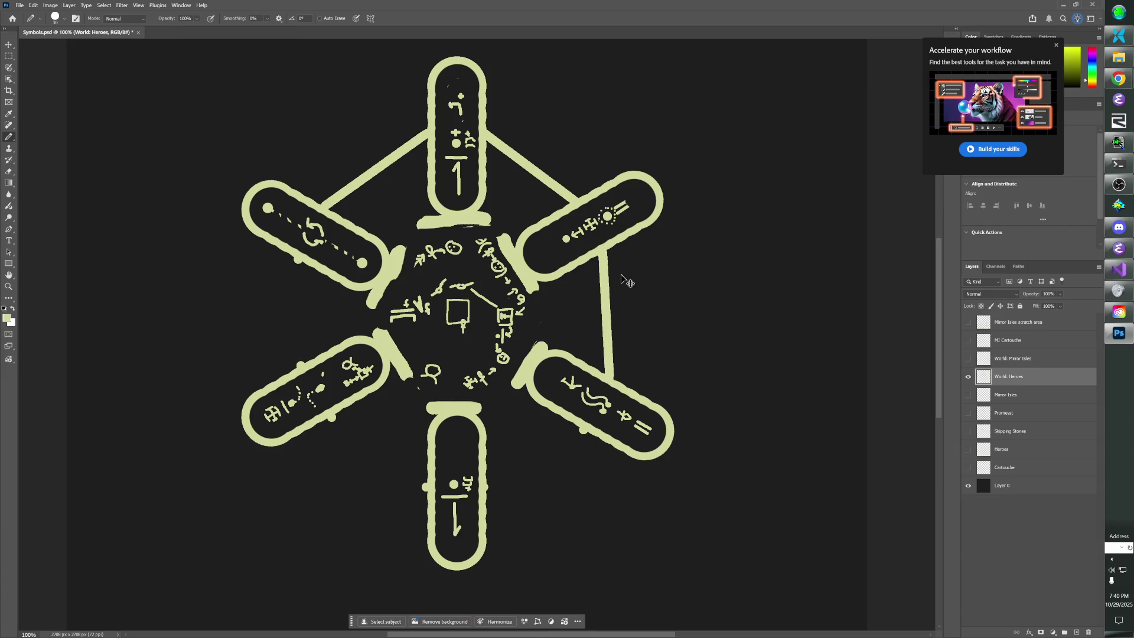
{"action": "key", "text": "ctrl+z"}
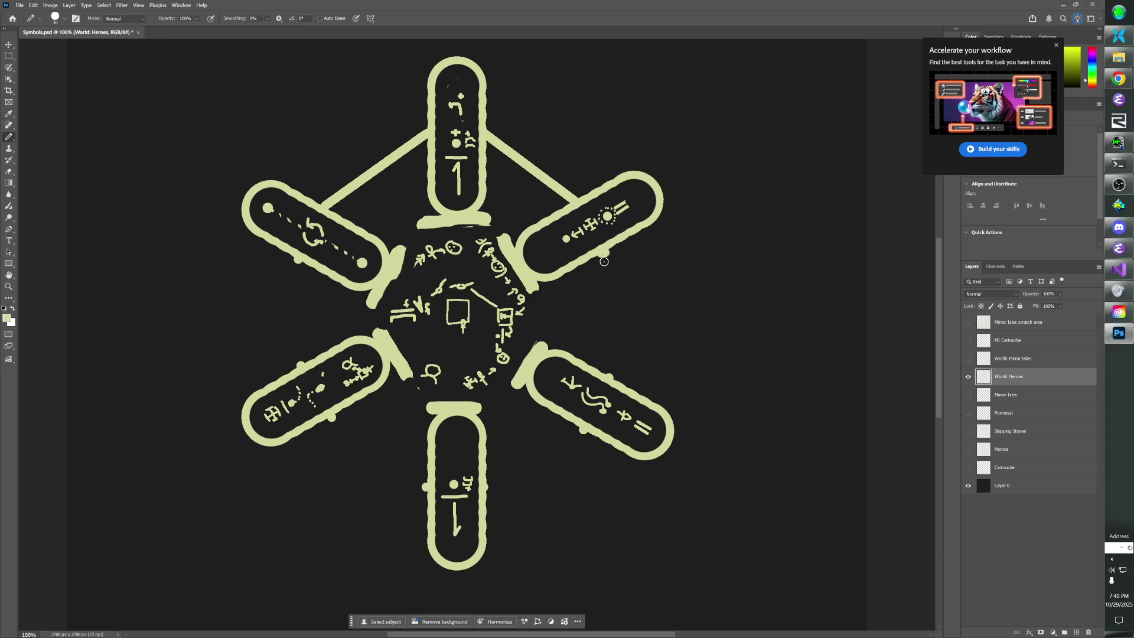
{"action": "left_click", "coordinate": [608, 373], "text": "shift"}
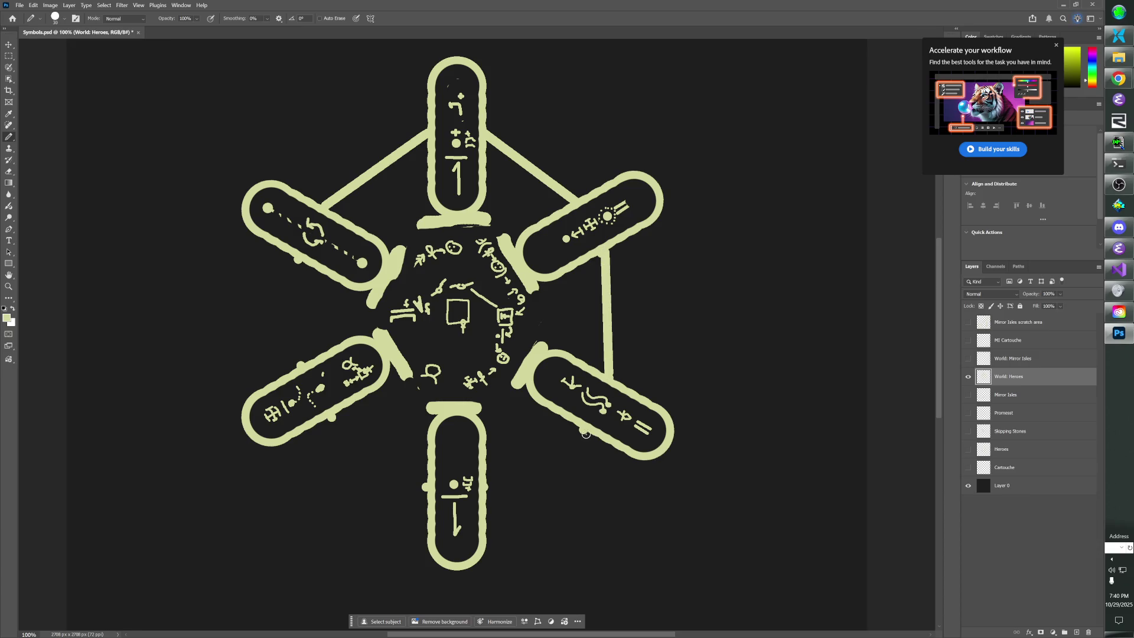
{"action": "left_click", "coordinate": [485, 488], "text": "shift"}
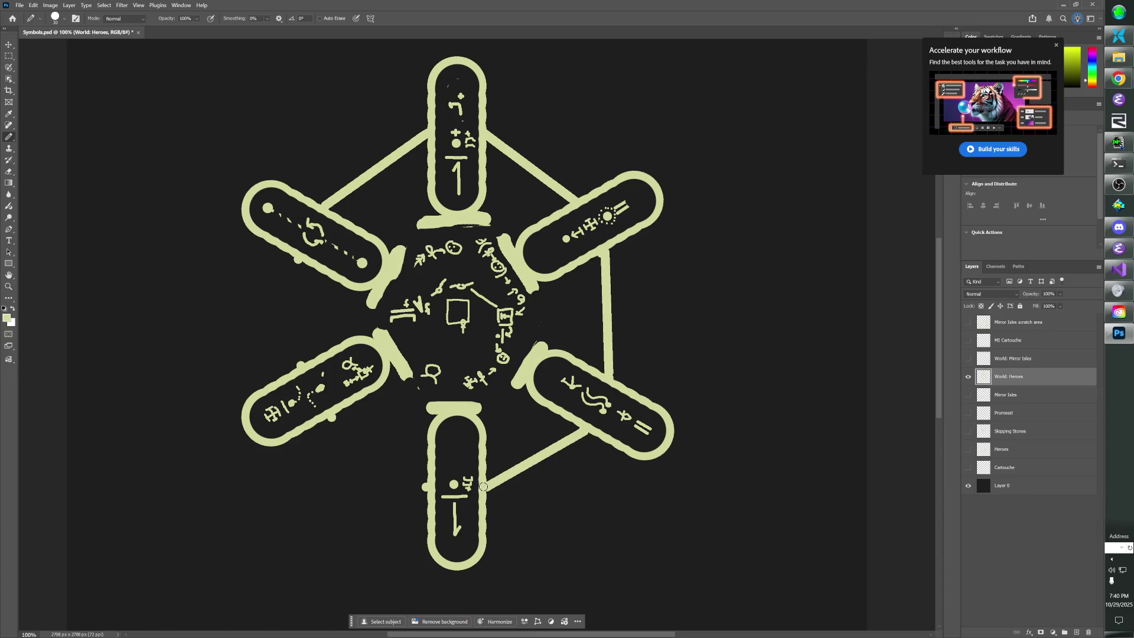
{"action": "left_click", "coordinate": [329, 418], "text": "shift"}
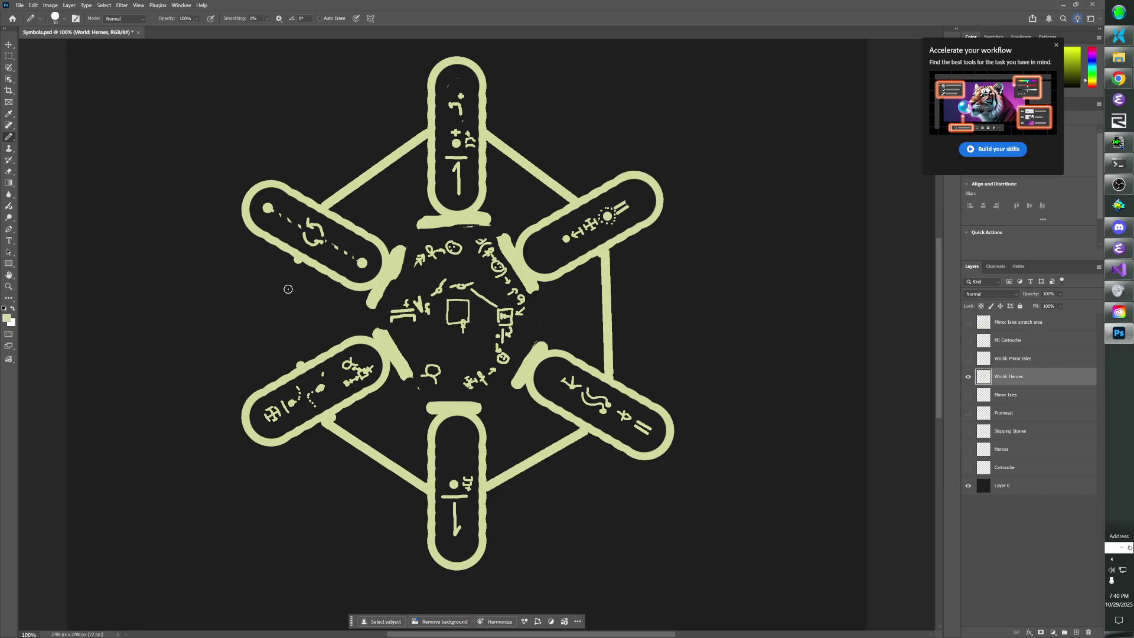
{"action": "left_click", "coordinate": [298, 261], "text": "shift"}
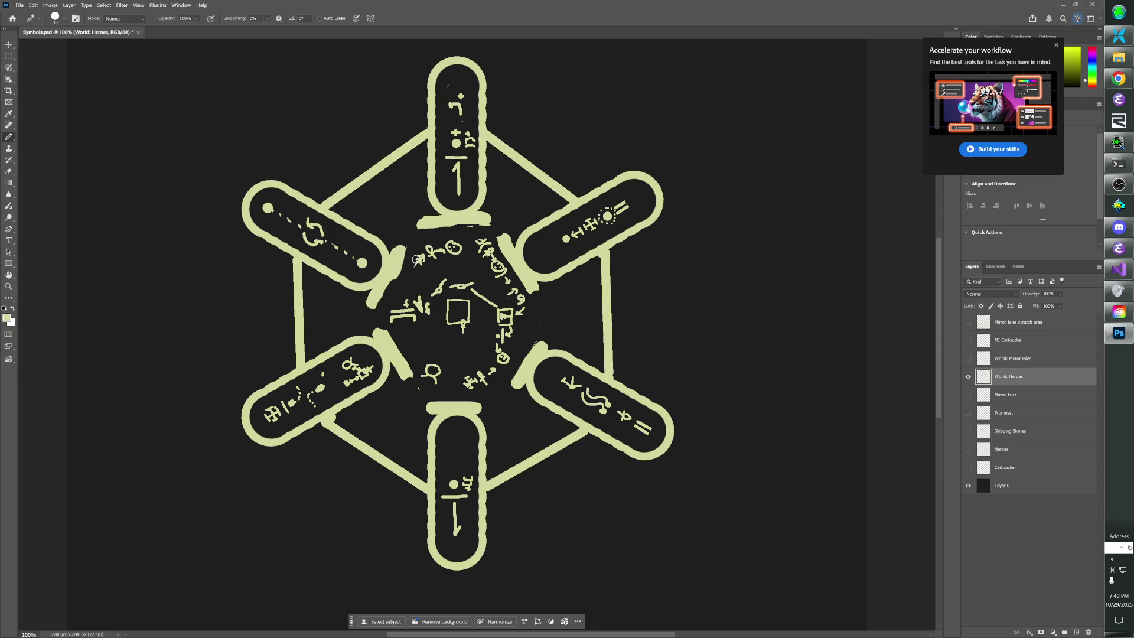
{"action": "key", "text": "bracketleft"}
{"action": "key", "text": "bracketleft"}
{"action": "key", "text": "bracketleft"}
Draw small cross glyphs along the hexagon's left and right edges, undoing stray strokes.
{"action": "left_click_drag", "start_coordinate": [398, 220], "coordinate": [416, 211]}
{"action": "key", "text": "ctrl+z"}
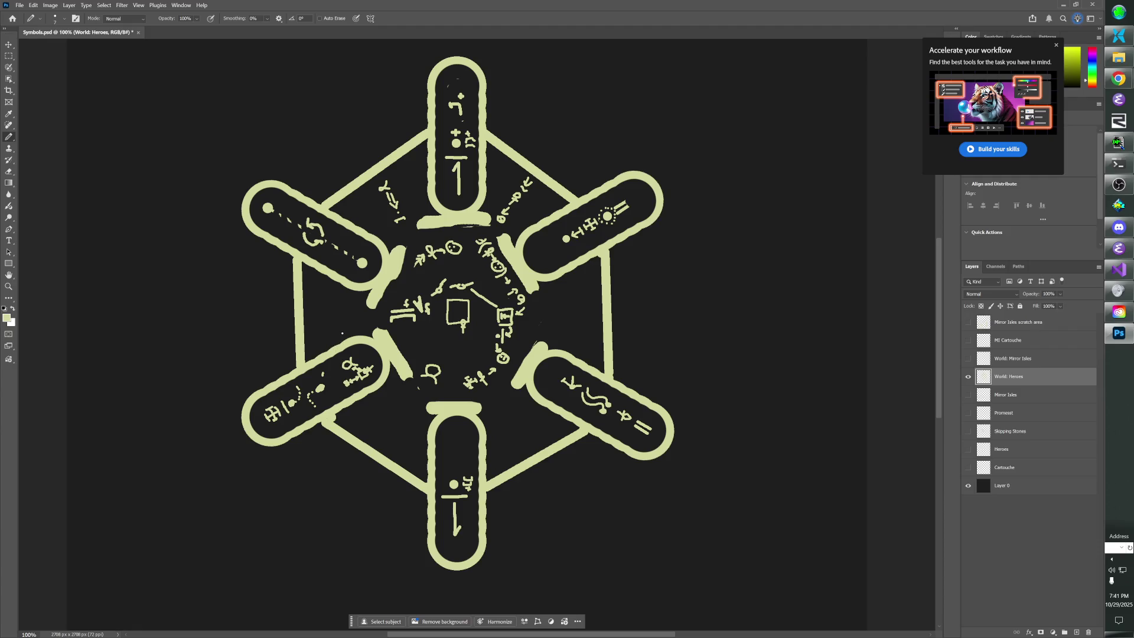
{"action": "mouse_move", "coordinate": [319, 307]}
{"action": "left_mouse_down"}
{"action": "mouse_move", "coordinate": [320, 319]}
{"action": "mouse_move", "coordinate": [327, 313]}
{"action": "left_mouse_up"}
{"action": "left_click_drag", "start_coordinate": [369, 311], "coordinate": [374, 319]}
{"action": "key", "text": "ctrl+z"}
{"action": "left_click_drag", "start_coordinate": [597, 308], "coordinate": [598, 319]}
Extend the small glyphs on the lower-left and lower-right hexagon edges.
{"action": "key", "text": "ctrl+z"}
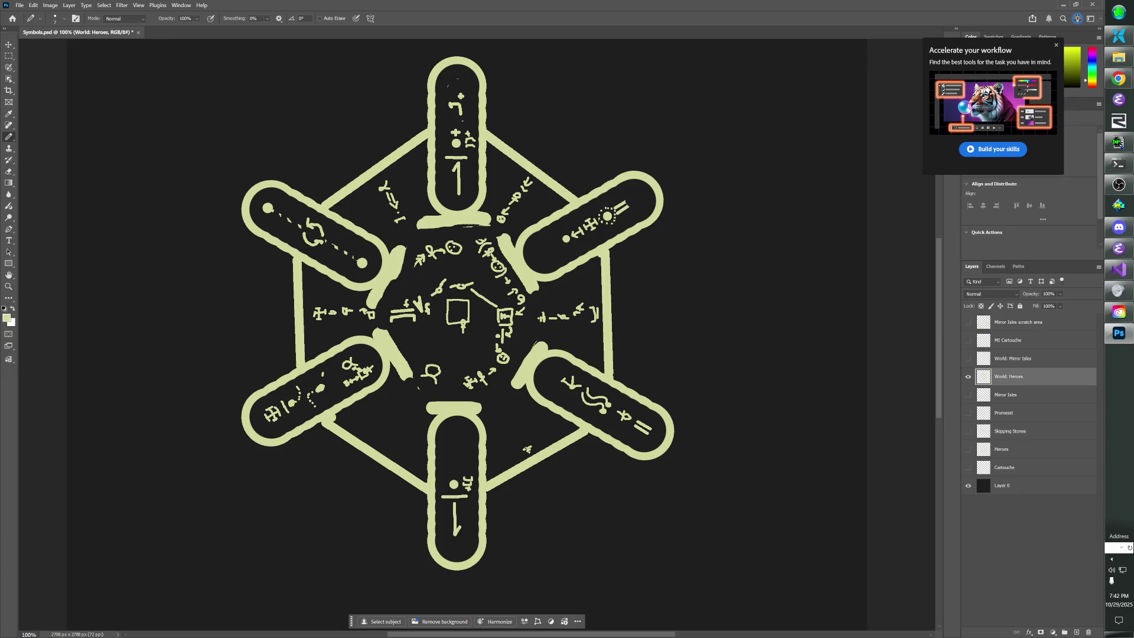
{"action": "left_click_drag", "start_coordinate": [521, 438], "coordinate": [519, 433]}
{"action": "left_click_drag", "start_coordinate": [388, 435], "coordinate": [394, 429]}
Capture the symbol artwork with a screen snip and switch to ChatGPT.
{"action": "key", "text": "super+shift+s"}
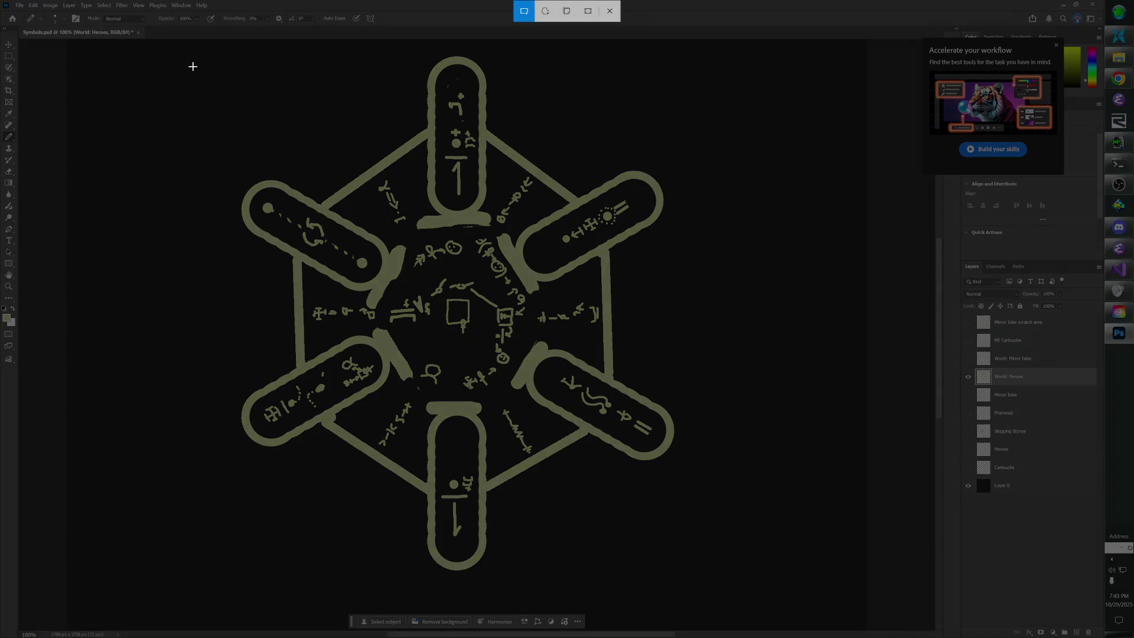
{"action": "mouse_move", "coordinate": [197, 45]}
{"action": "left_mouse_down"}
{"action": "mouse_move", "coordinate": [665, 408]}
{"action": "mouse_move", "coordinate": [726, 588]}
{"action": "left_mouse_up"}
{"action": "key", "text": "alt+Tab"}
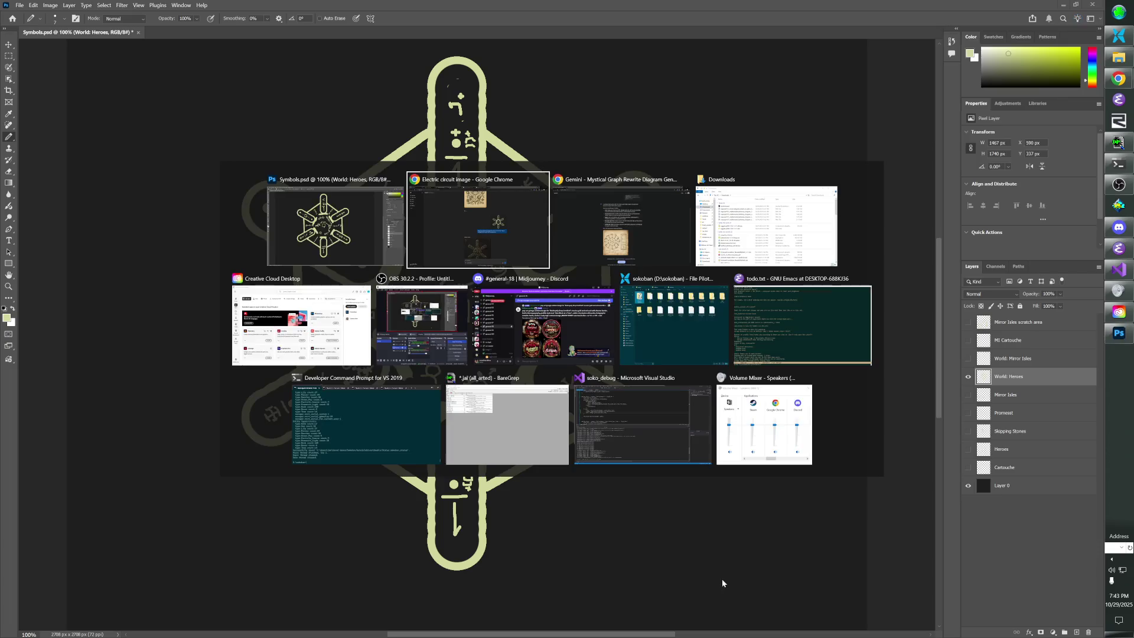
Send 'Please do this image in the same style…ovals are Egyptian cartouches.' with the snip attached.
{"action": "scroll", "coordinate": [626, 552], "scroll_direction": "down", "scroll_amount": 3}
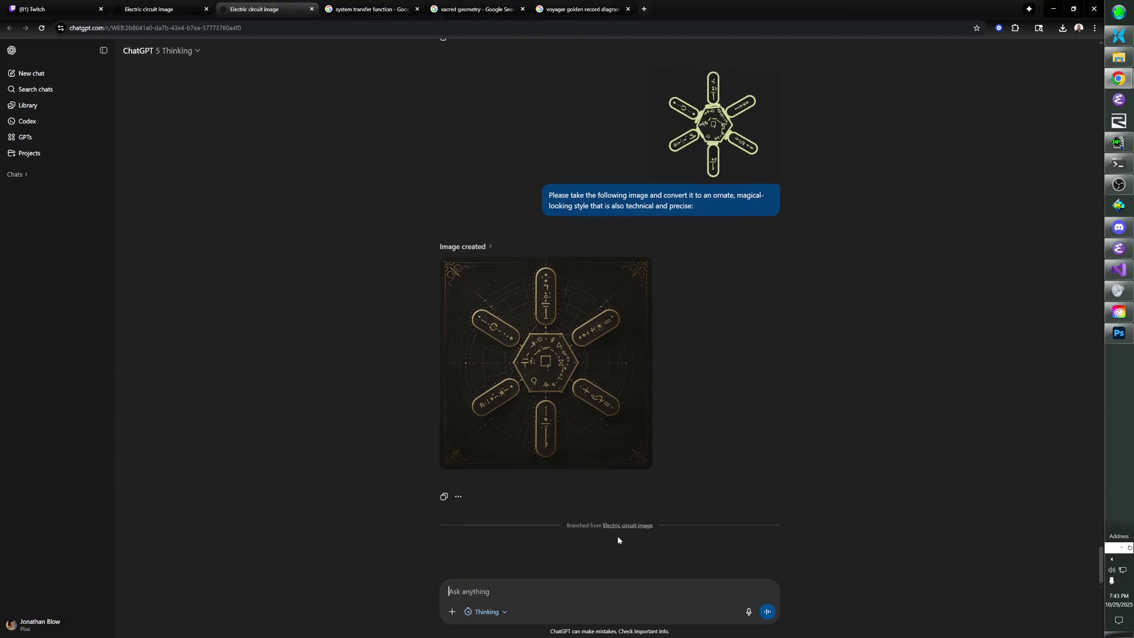
{"action": "left_click", "coordinate": [571, 590]}
{"action": "type", "text": "Please do this im"}
{"action": "type", "text": "age in "}
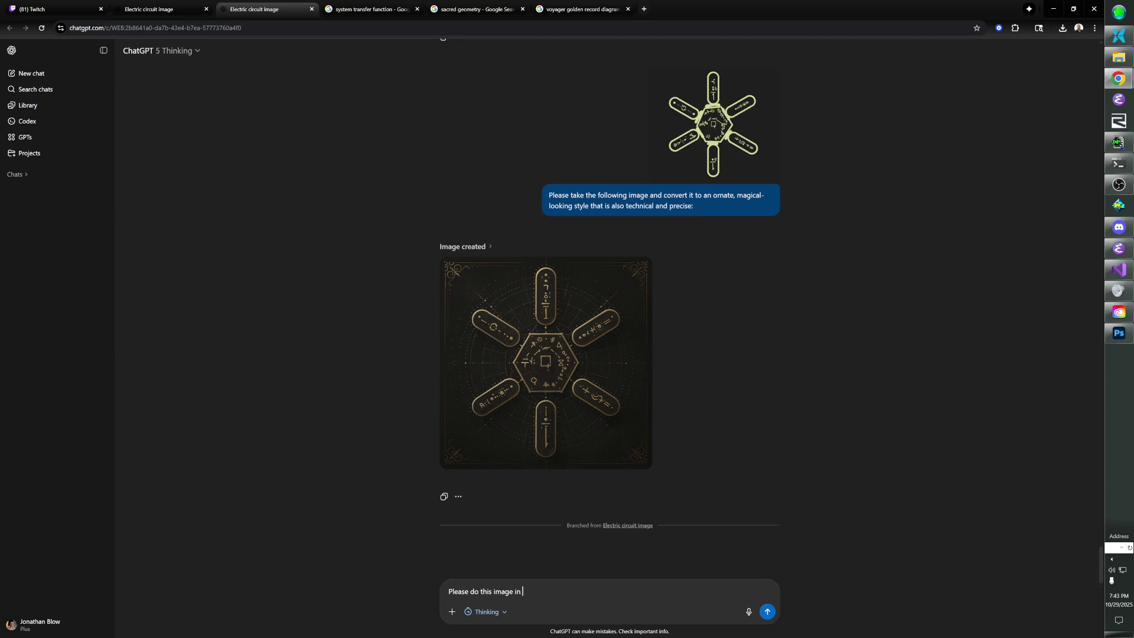
{"action": "type", "text": "the same style. Keep in mind t"}
{"action": "type", "text": "hat the ovals "}
{"action": "type", "text": "are"}
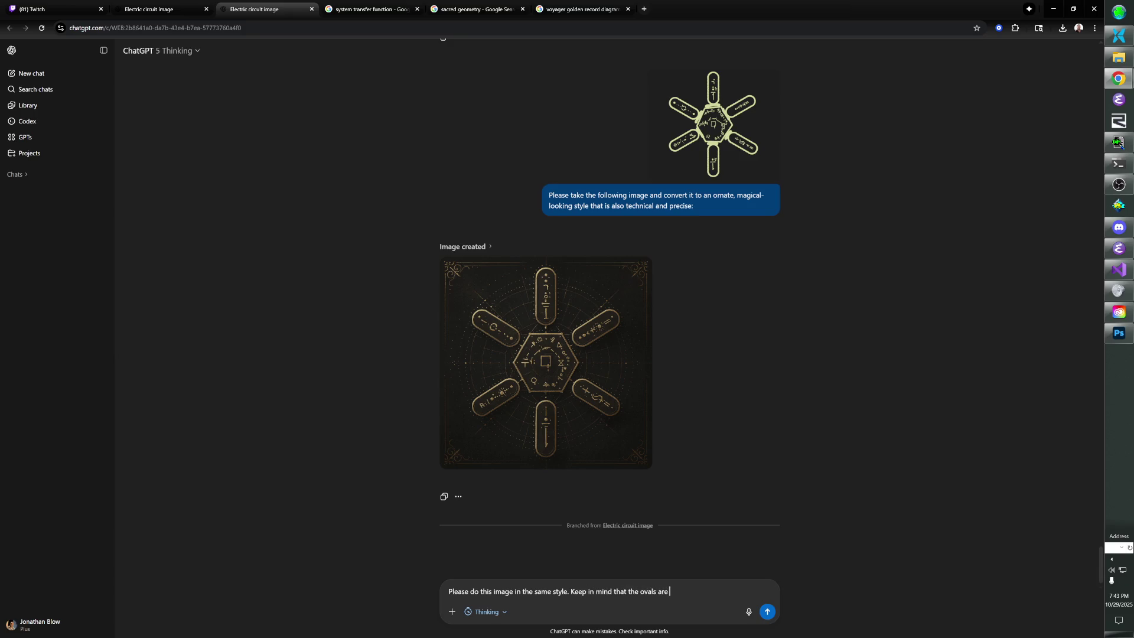
{"action": "type", "text": " Egypit"}
{"action": "type", "text": "an cartouches "}
{"action": "type", "text": "and"}
{"action": "key", "text": "BackSpace"}
{"action": "key", "text": "BackSpace"}
{"action": "key", "text": "BackSpace"}
{"action": "type", "text": "ptian cartou"}
{"action": "type", "text": "ches and should ra"}
{"action": "type", "text": "tail "}
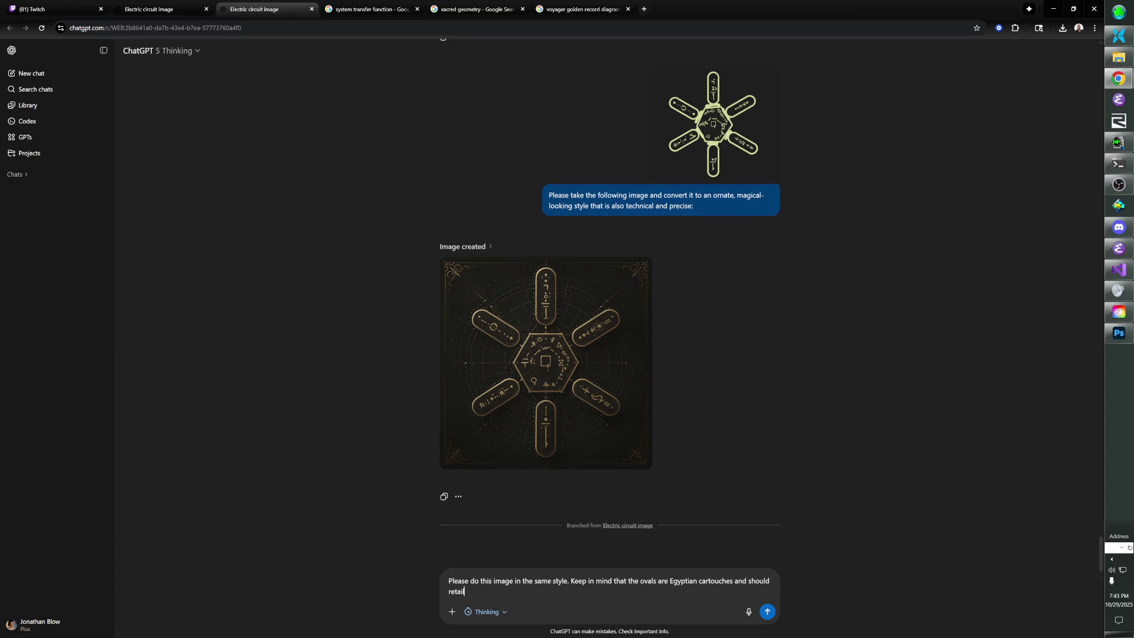
{"action": "type", "text": "n"}
{"action": "type", "text": " all"}
{"action": "key", "text": "ctrl+BackSpace"}
{"action": "key", "text": "ctrl+BackSpace"}
{"action": "key", "text": "ctrl+BackSpace"}
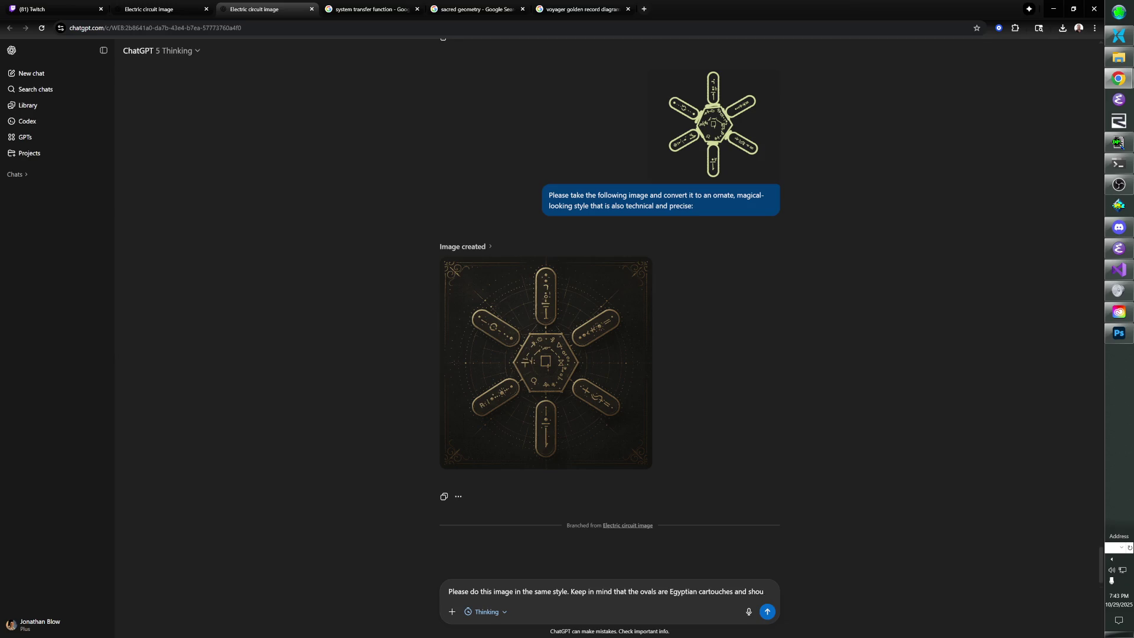
{"action": "key", "text": "BackSpace"}
{"action": "type", "text": "."}
{"action": "key", "text": "ctrl+v"}
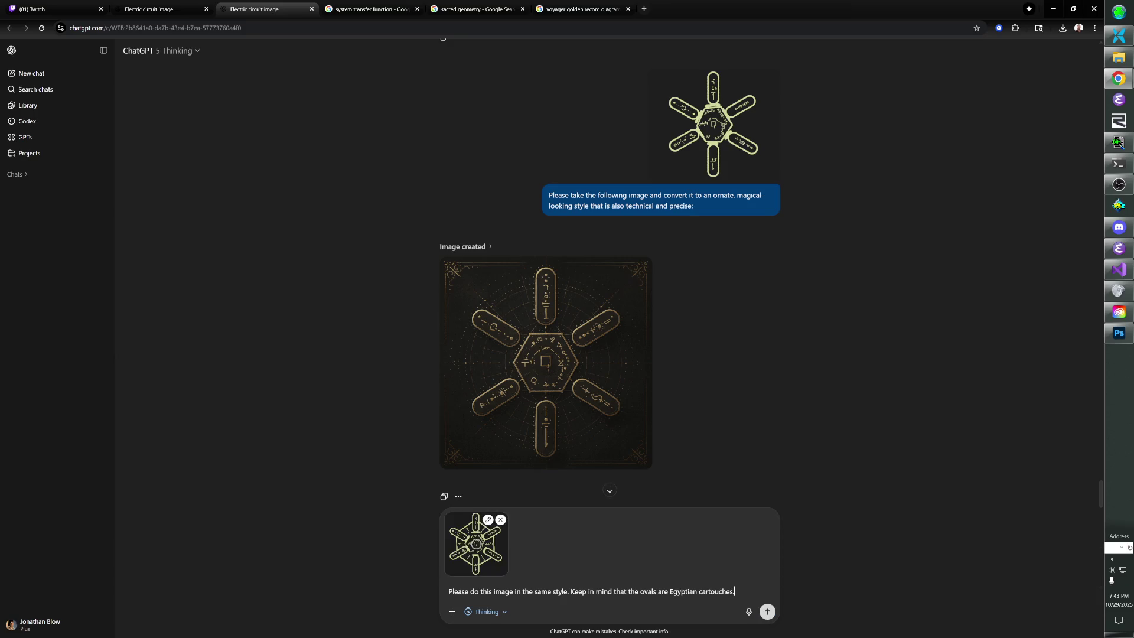
{"action": "left_click", "coordinate": [767, 611]}
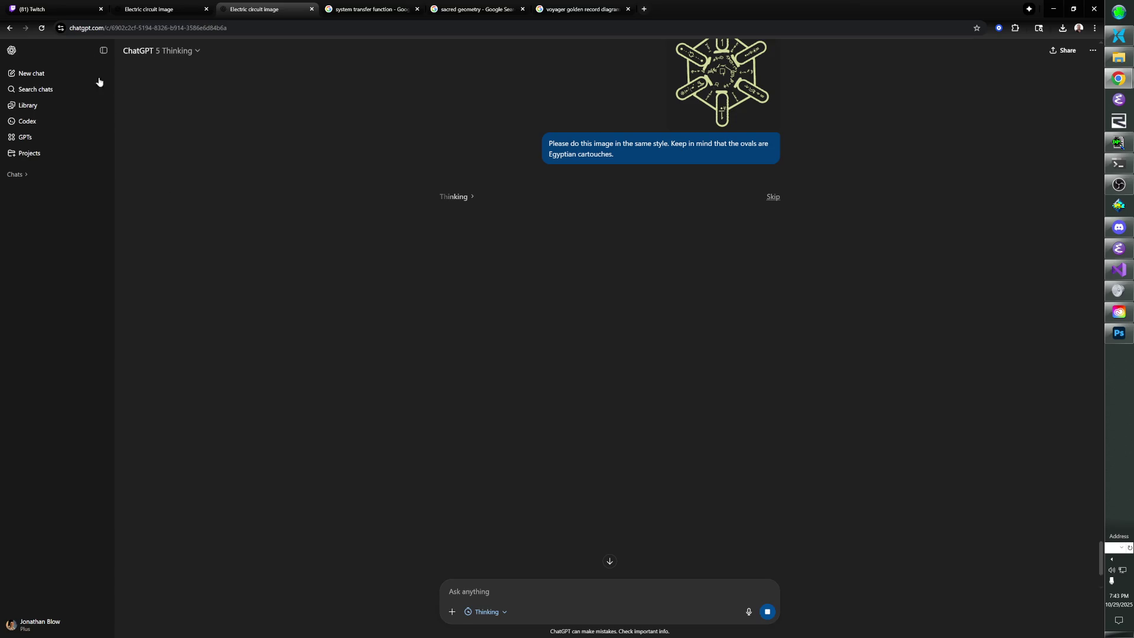
View the viewer's Imgur link from Twitch chat, then switch to the Gemini window.
{"action": "left_click", "coordinate": [54, 9]}
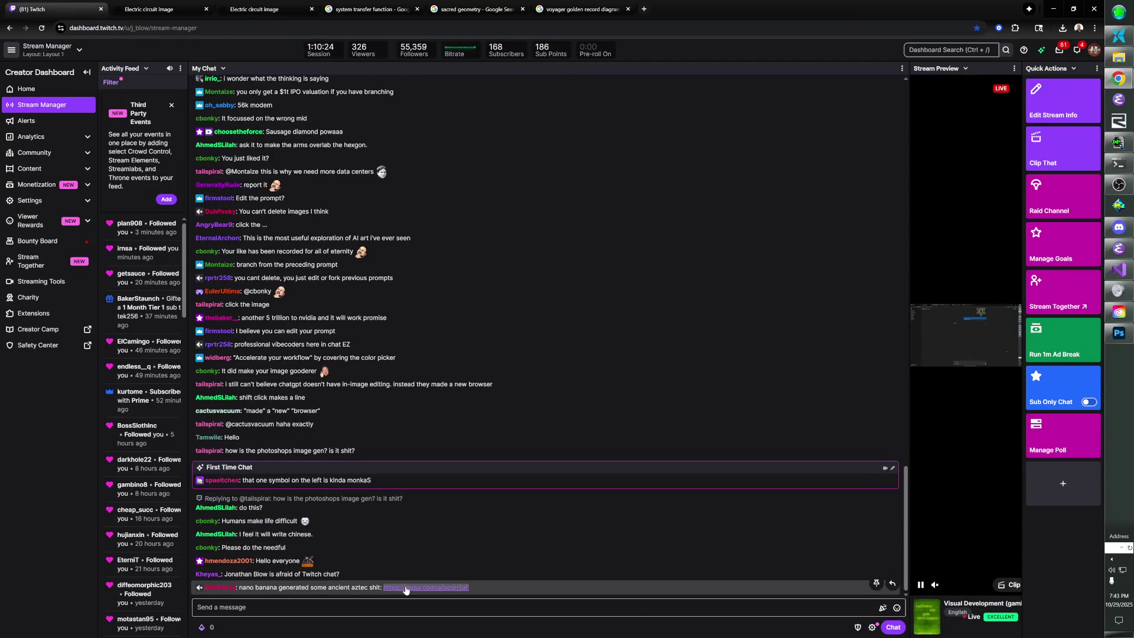
{"action": "left_click", "coordinate": [408, 587]}
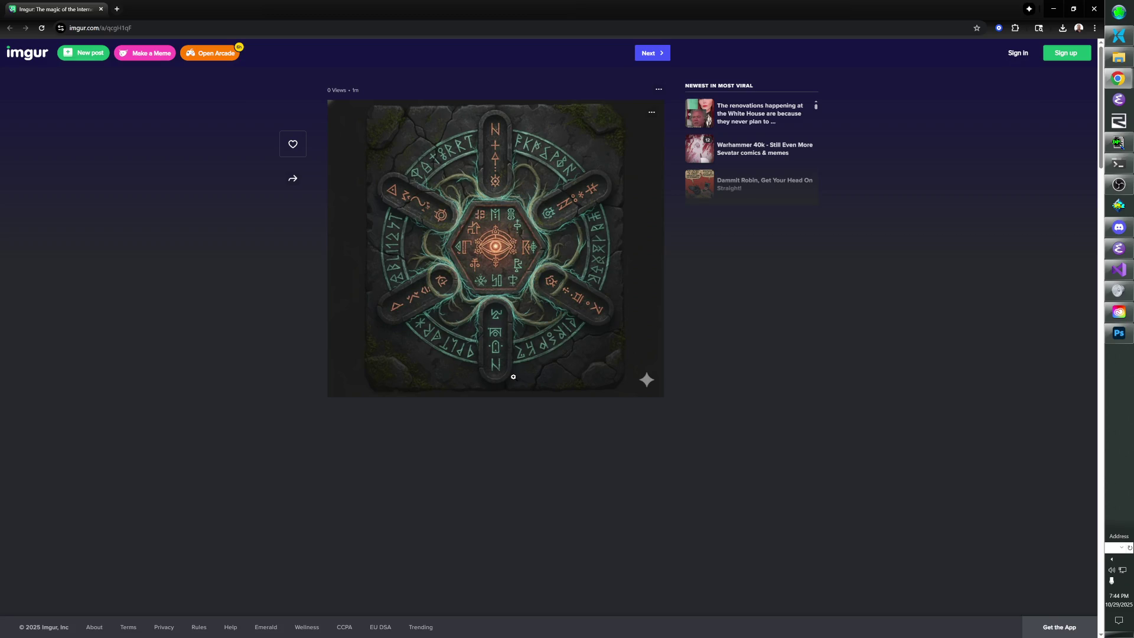
{"action": "key", "text": "ctrl+w"}
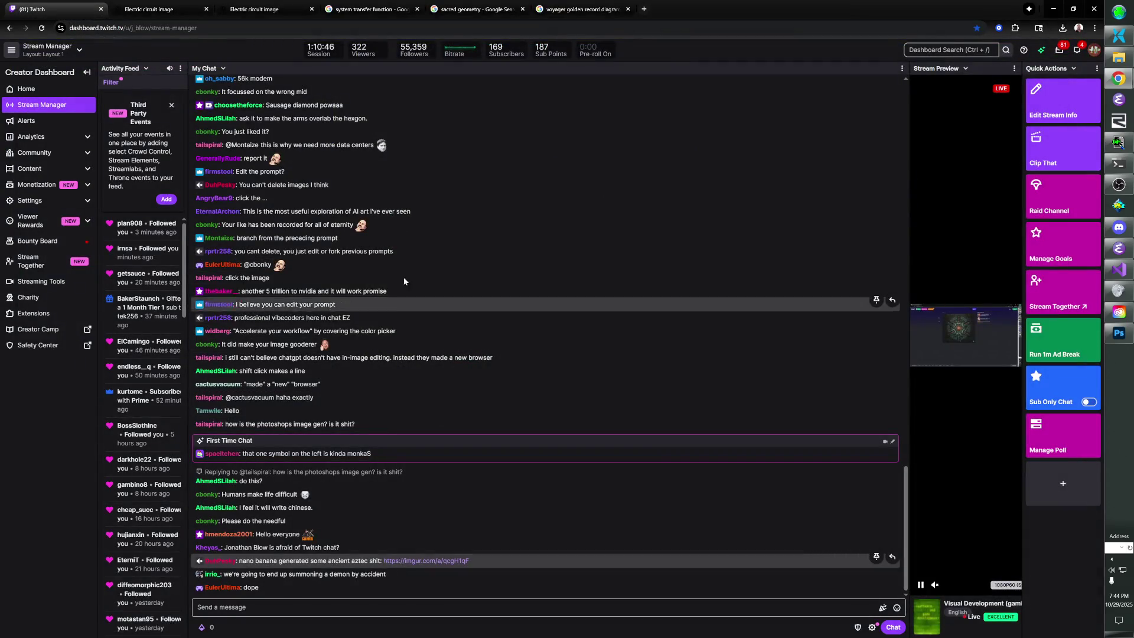
{"action": "key", "text": "alt+Tab"}
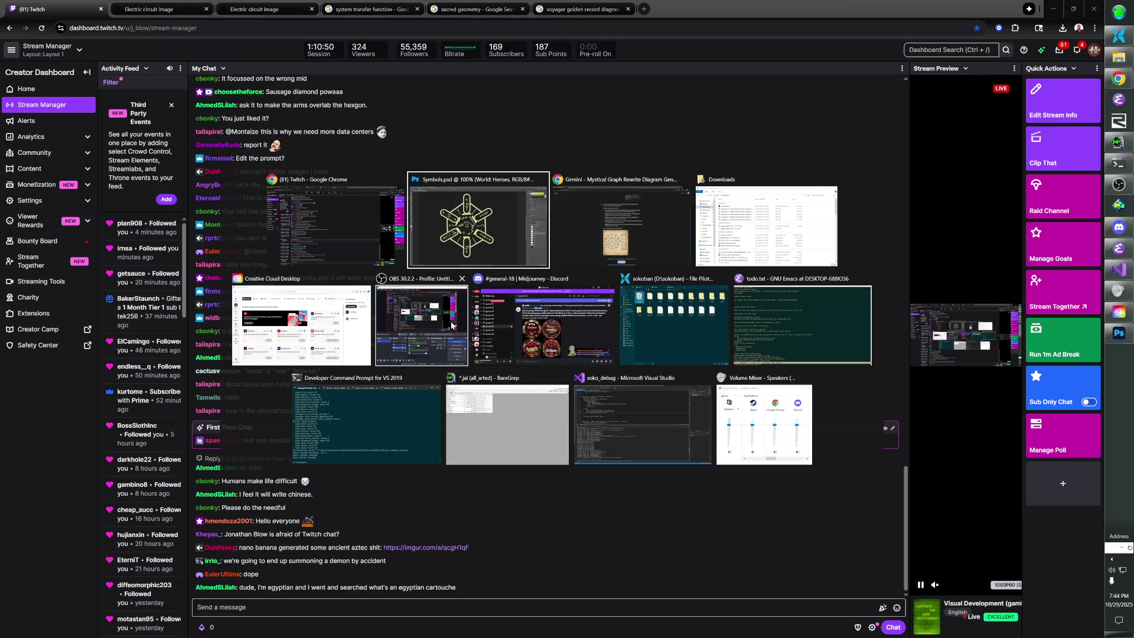
{"action": "key", "text": "alt+Tab"}
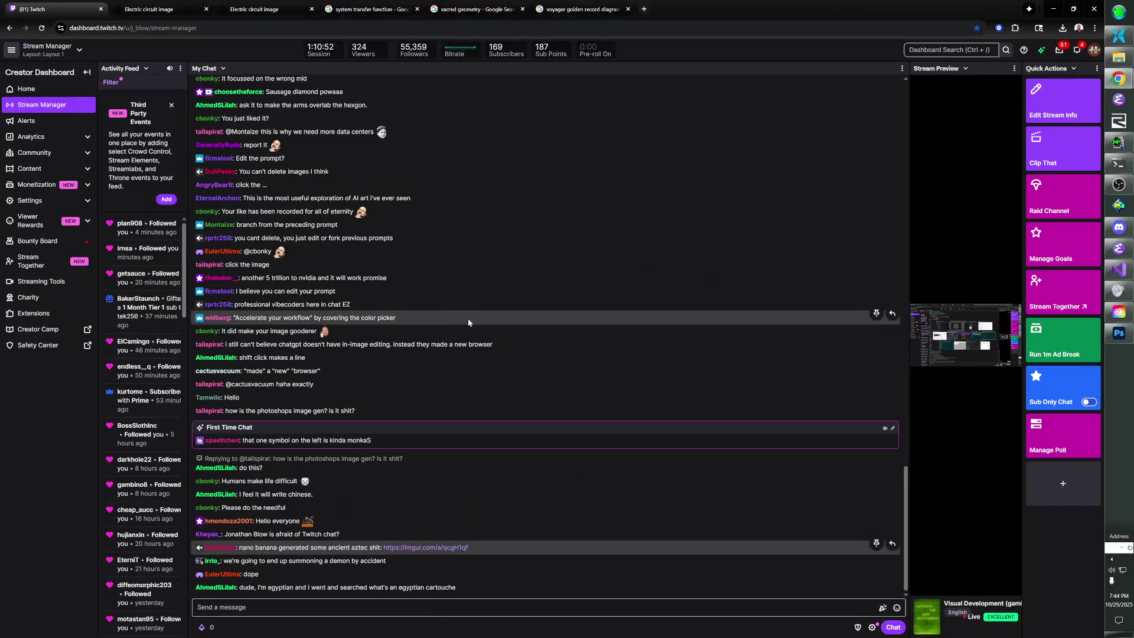
{"action": "key", "text": "alt+Tab"}
{"action": "key", "text": "alt+Tab"}
{"action": "key", "text": "alt+Tab"}
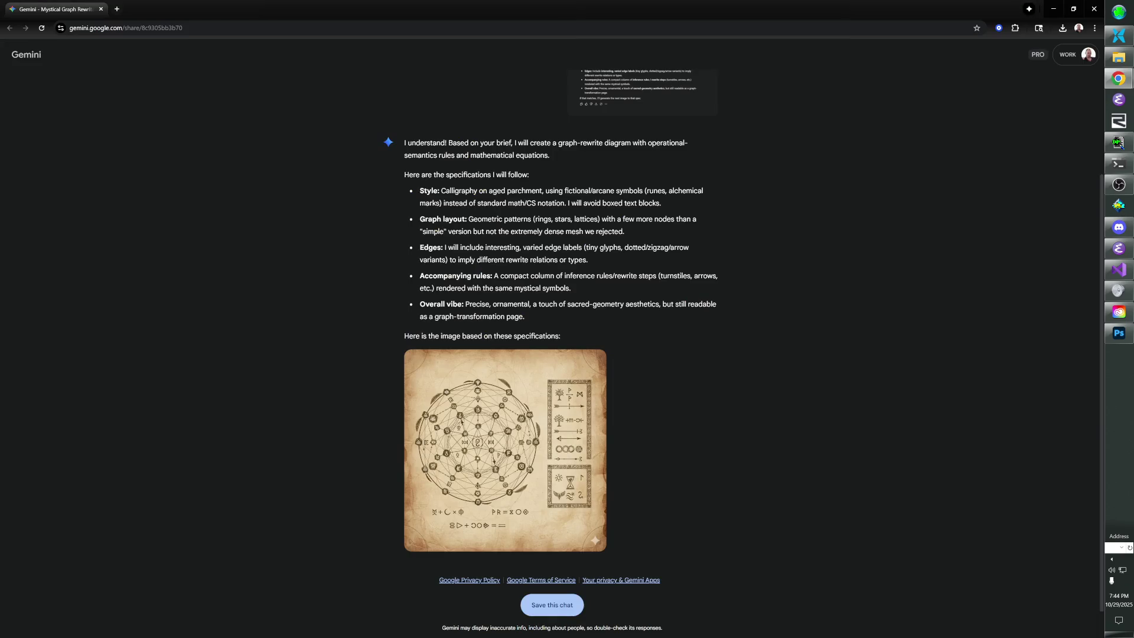
Bring the ChatGPT window with the finished golden cartouche image to the front.
{"action": "key", "text": "alt+Tab"}
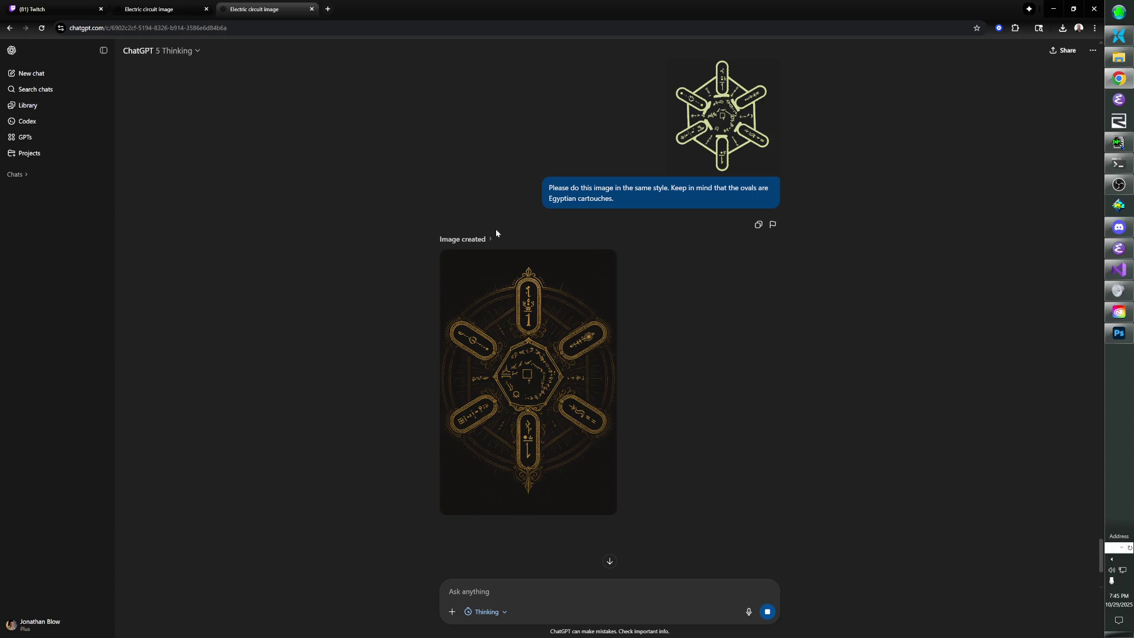
Compare the earlier gold hexagon rendering with the new cartouche image, then return to Photoshop.
{"action": "scroll", "coordinate": [530, 311], "scroll_direction": "up", "scroll_amount": 5}
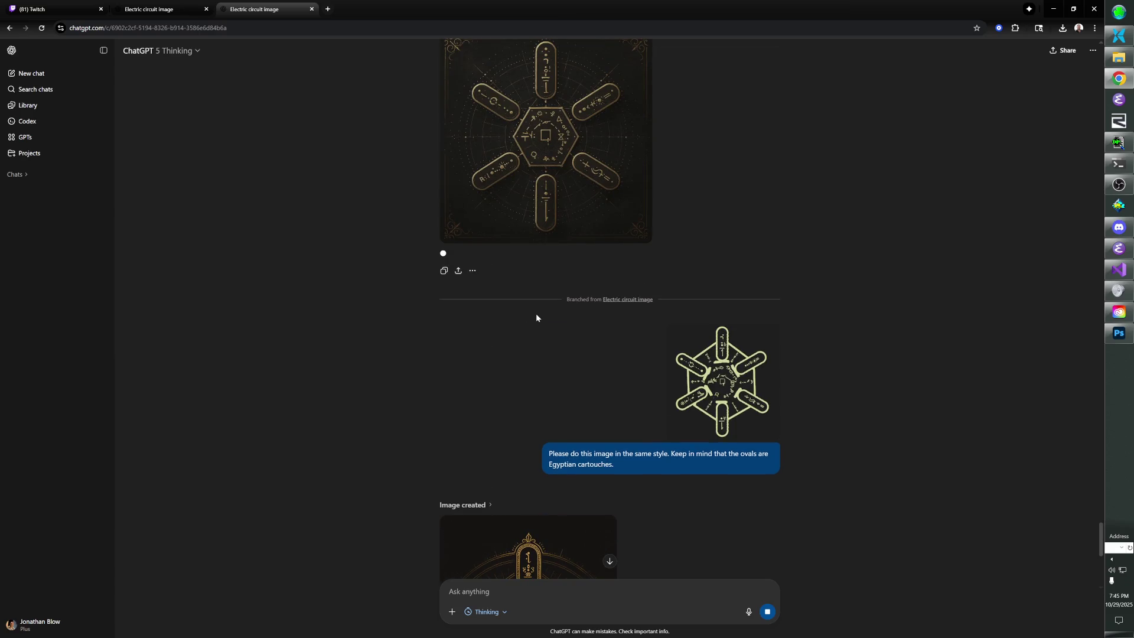
{"action": "scroll", "coordinate": [536, 318], "scroll_direction": "up", "scroll_amount": 5}
{"action": "scroll", "coordinate": [539, 322], "scroll_direction": "down", "scroll_amount": 6}
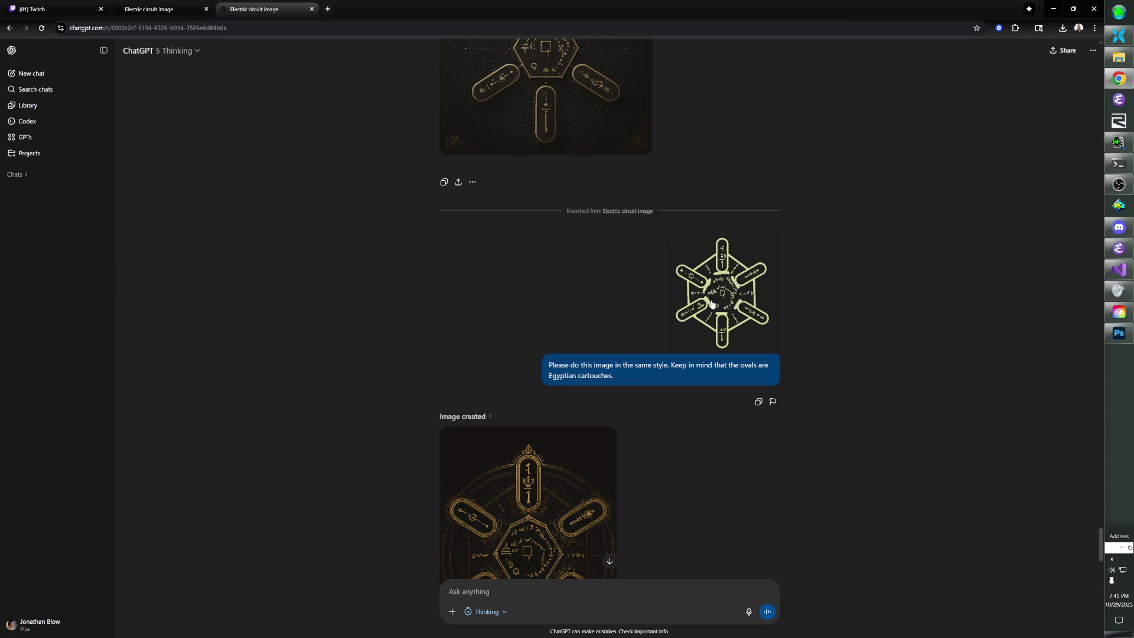
{"action": "key", "text": "alt+Tab"}
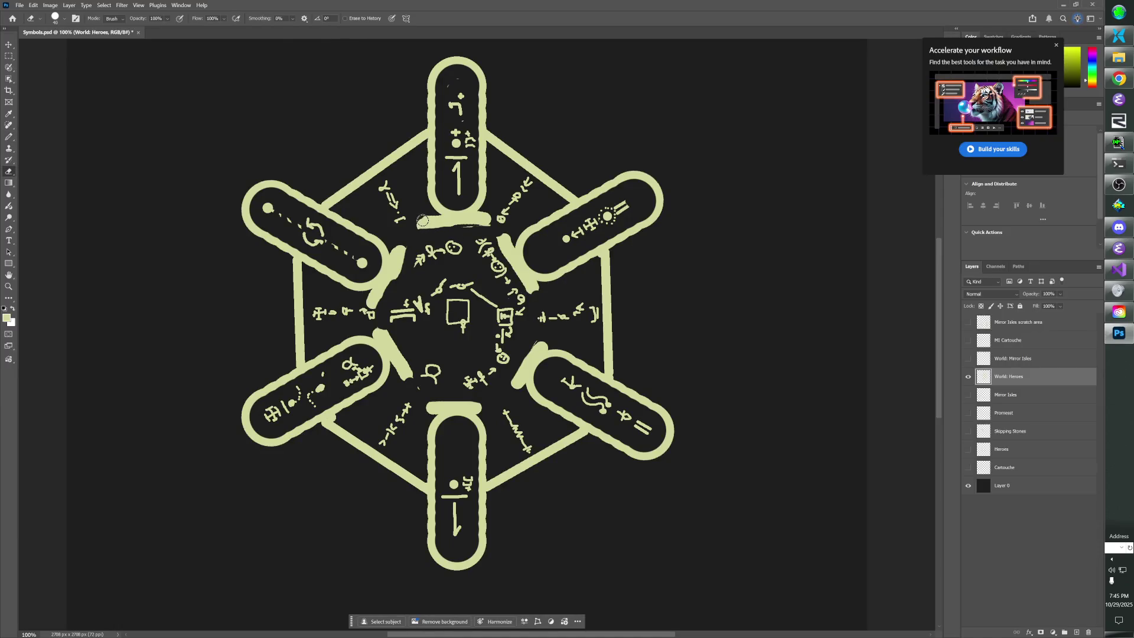
Erase the ragged bar ends and pillar tips around the top, bottom and upper-left cartouches.
{"action": "key", "text": "e"}
{"action": "mouse_move", "coordinate": [421, 218]}
{"action": "left_mouse_down"}
{"action": "mouse_move", "coordinate": [437, 232]}
{"action": "mouse_move", "coordinate": [490, 225]}
{"action": "mouse_move", "coordinate": [424, 229]}
{"action": "left_mouse_up"}
{"action": "left_click_drag", "start_coordinate": [496, 236], "coordinate": [497, 244]}
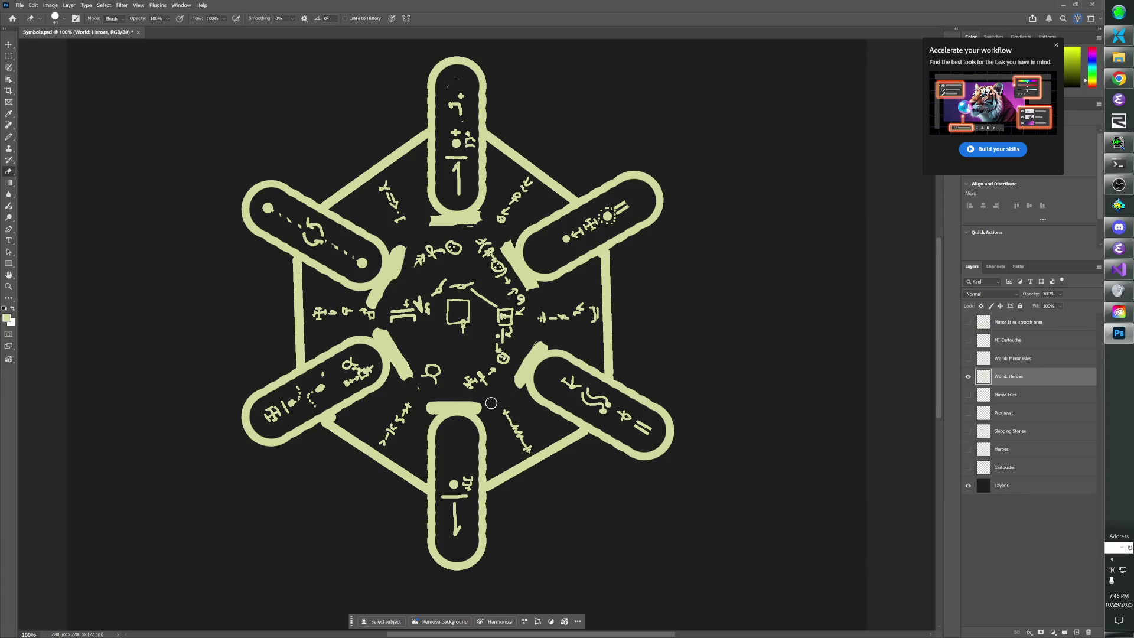
{"action": "mouse_move", "coordinate": [430, 401]}
{"action": "left_mouse_down"}
{"action": "mouse_move", "coordinate": [422, 414]}
{"action": "mouse_move", "coordinate": [404, 364]}
{"action": "left_mouse_up"}
{"action": "left_click_drag", "start_coordinate": [384, 326], "coordinate": [411, 367]}
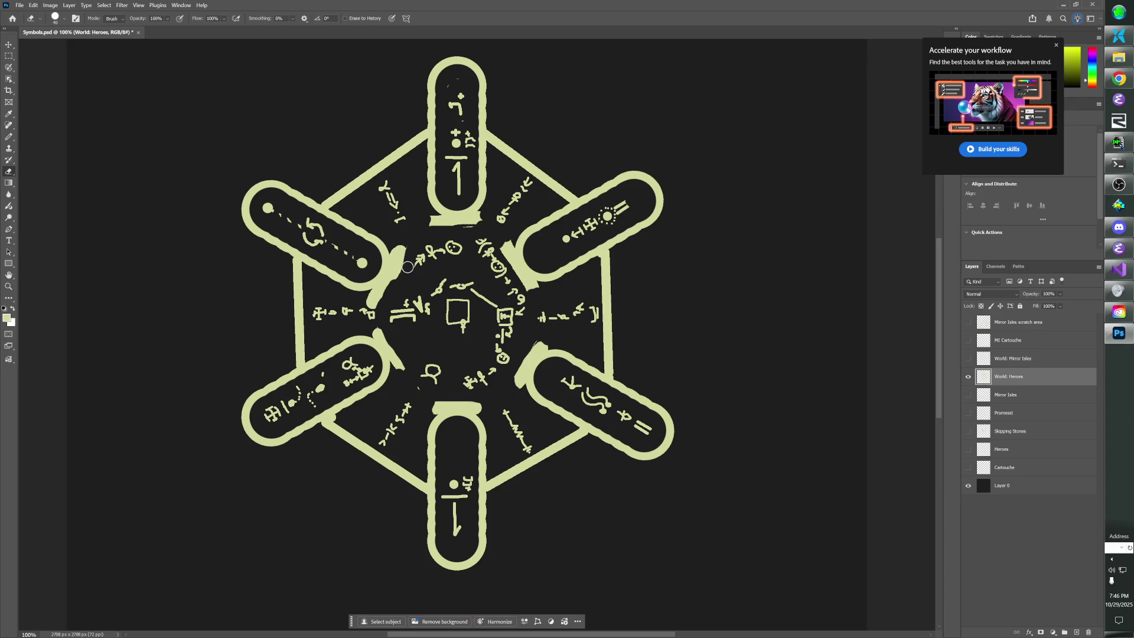
{"action": "mouse_move", "coordinate": [410, 252]}
{"action": "left_mouse_down"}
{"action": "mouse_move", "coordinate": [397, 283]}
{"action": "mouse_move", "coordinate": [407, 250]}
{"action": "mouse_move", "coordinate": [394, 243]}
{"action": "left_mouse_up"}
{"action": "left_click_drag", "start_coordinate": [377, 304], "coordinate": [364, 304]}
{"action": "left_click_drag", "start_coordinate": [405, 254], "coordinate": [405, 246]}
With a size-15 eraser, clean the jagged tips and caps of the six cartouches.
{"action": "key", "text": "bracketleft"}
{"action": "key", "text": "bracketleft"}
{"action": "key", "text": "bracketleft"}
{"action": "left_click_drag", "start_coordinate": [376, 303], "coordinate": [400, 286]}
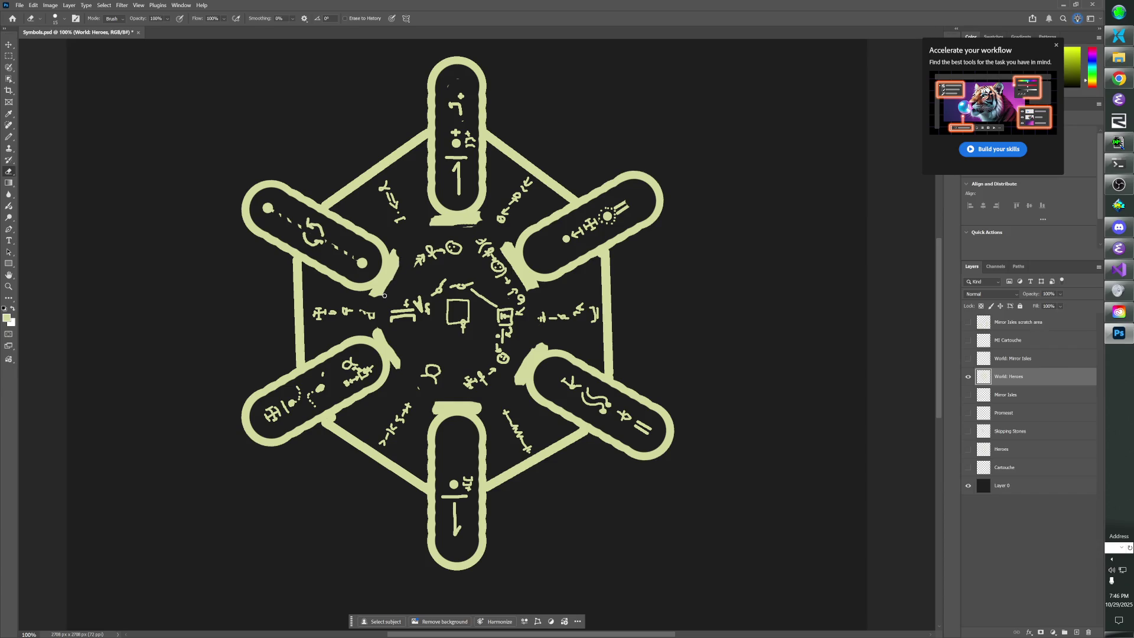
{"action": "left_click_drag", "start_coordinate": [402, 258], "coordinate": [394, 276]}
{"action": "left_click_drag", "start_coordinate": [529, 289], "coordinate": [535, 300]}
{"action": "left_click_drag", "start_coordinate": [519, 369], "coordinate": [511, 383]}
{"action": "left_click_drag", "start_coordinate": [426, 403], "coordinate": [481, 403]}
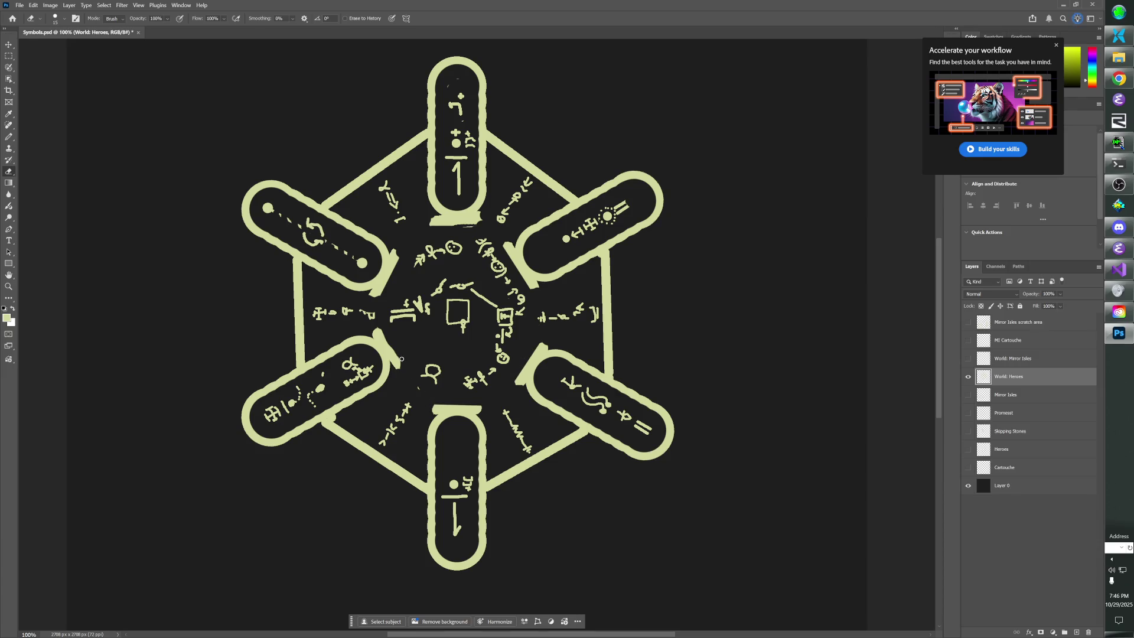
{"action": "left_click_drag", "start_coordinate": [381, 334], "coordinate": [395, 353]}
{"action": "mouse_move", "coordinate": [473, 223]}
{"action": "left_mouse_down"}
{"action": "mouse_move", "coordinate": [432, 223]}
{"action": "mouse_move", "coordinate": [488, 223]}
{"action": "left_mouse_up"}
{"action": "key", "text": "b"}
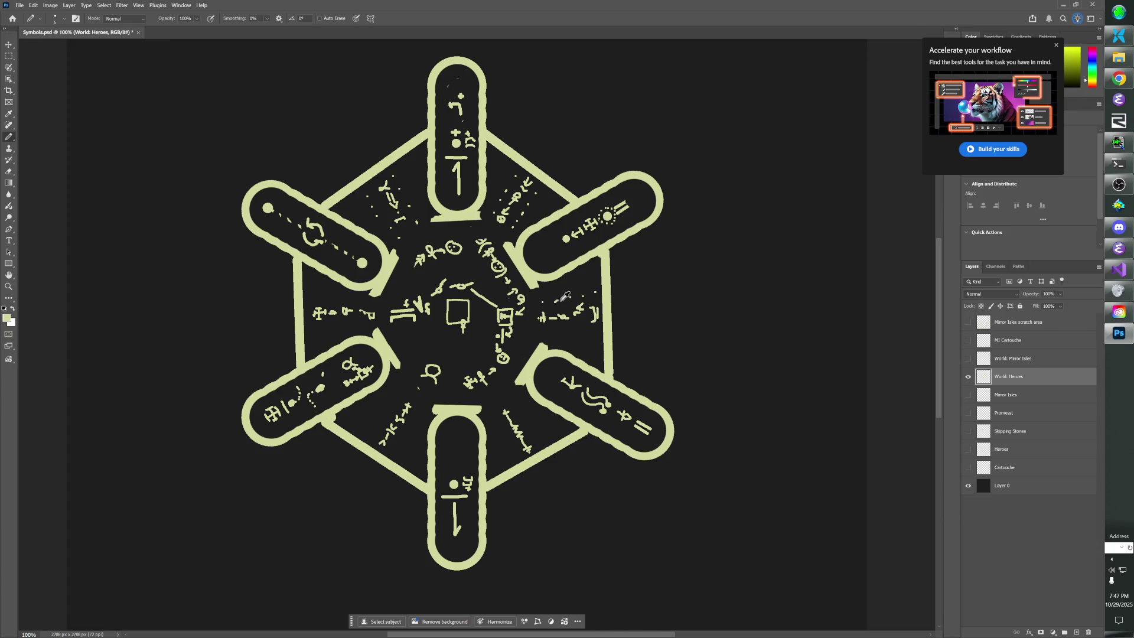
{"action": "key", "text": "alt+Tab"}
{"action": "scroll", "coordinate": [526, 420], "scroll_direction": "down", "scroll_amount": 2}
{"action": "scroll", "coordinate": [528, 425], "scroll_direction": "up", "scroll_amount": 4}
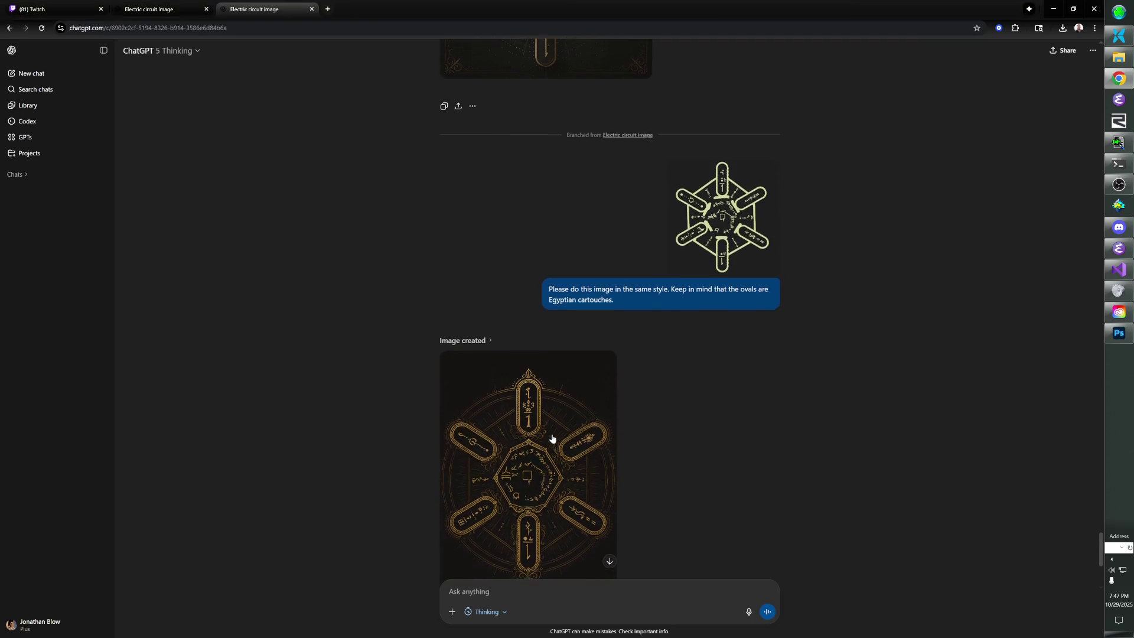
{"action": "scroll", "coordinate": [570, 279], "scroll_direction": "down", "scroll_amount": 6}
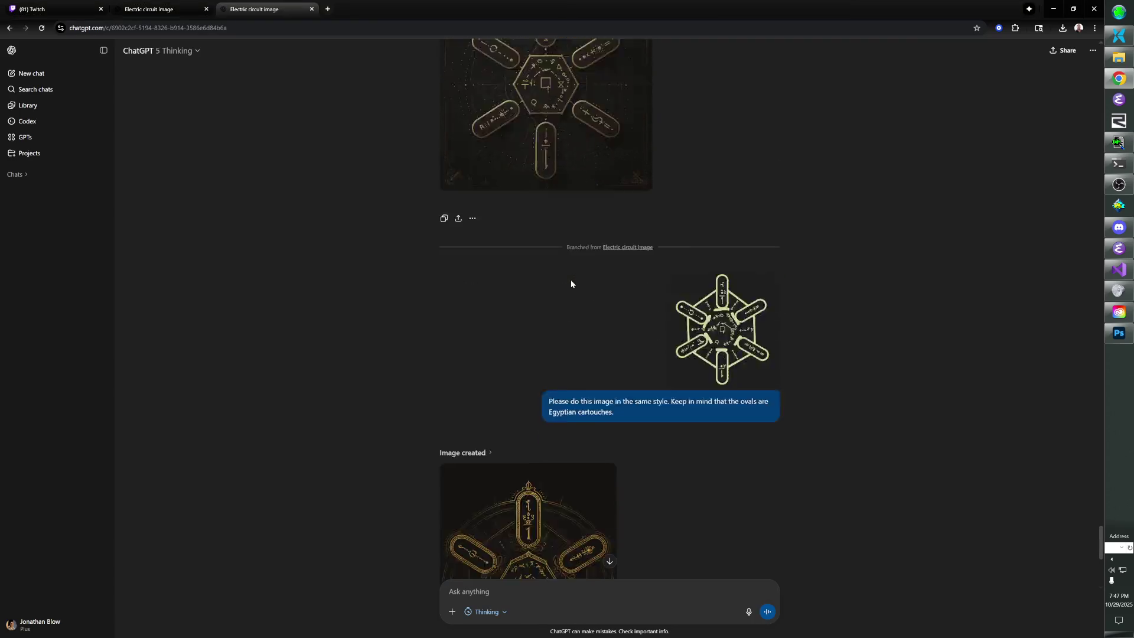
{"action": "scroll", "coordinate": [560, 319], "scroll_direction": "up", "scroll_amount": 4}
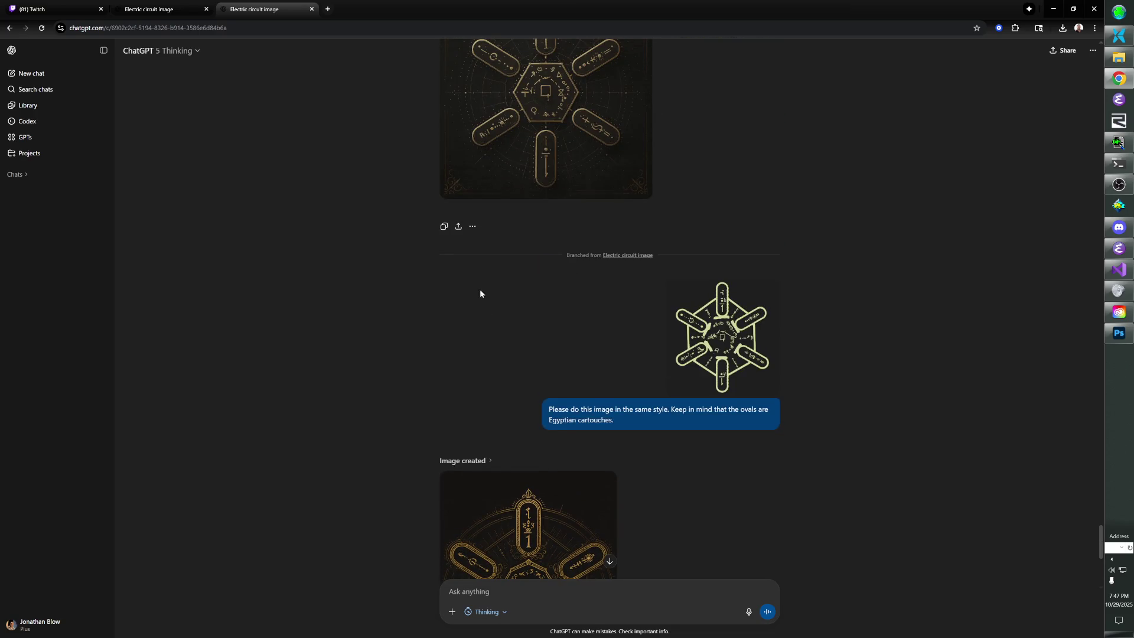
{"action": "scroll", "coordinate": [520, 325], "scroll_direction": "down", "scroll_amount": 5}
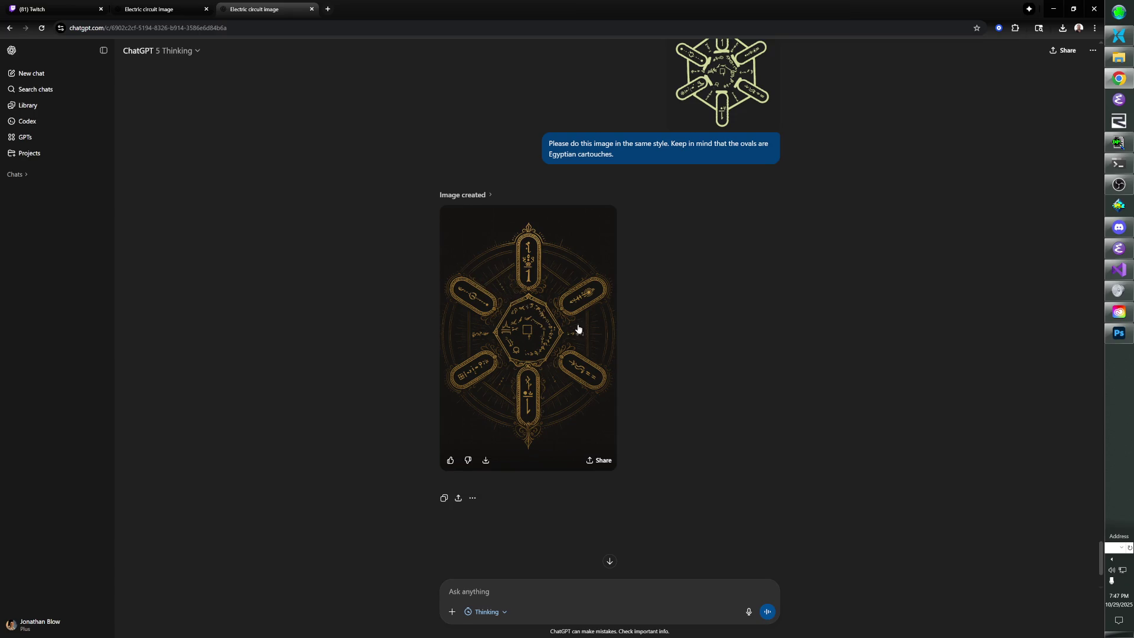
{"action": "key", "text": "alt+Tab"}
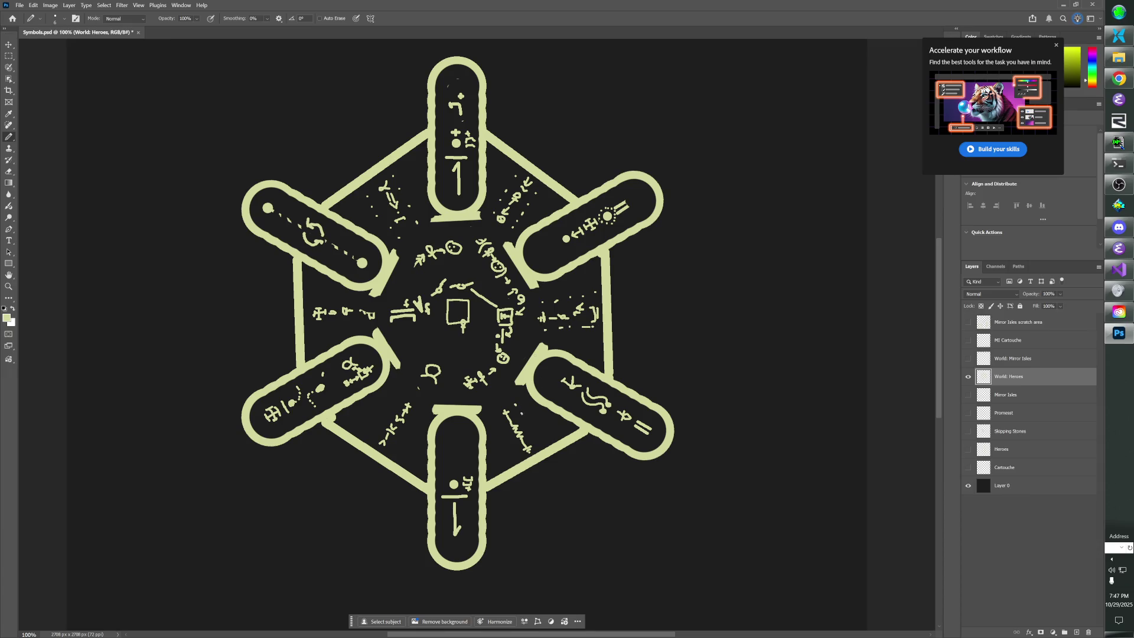
Pencil two short dashes onto the World: Heroes glyph rows, then start a screen snip.
{"action": "left_click_drag", "start_coordinate": [498, 419], "coordinate": [504, 431]}
{"action": "left_click_drag", "start_coordinate": [313, 300], "coordinate": [326, 297]}
{"action": "key", "text": "e"}
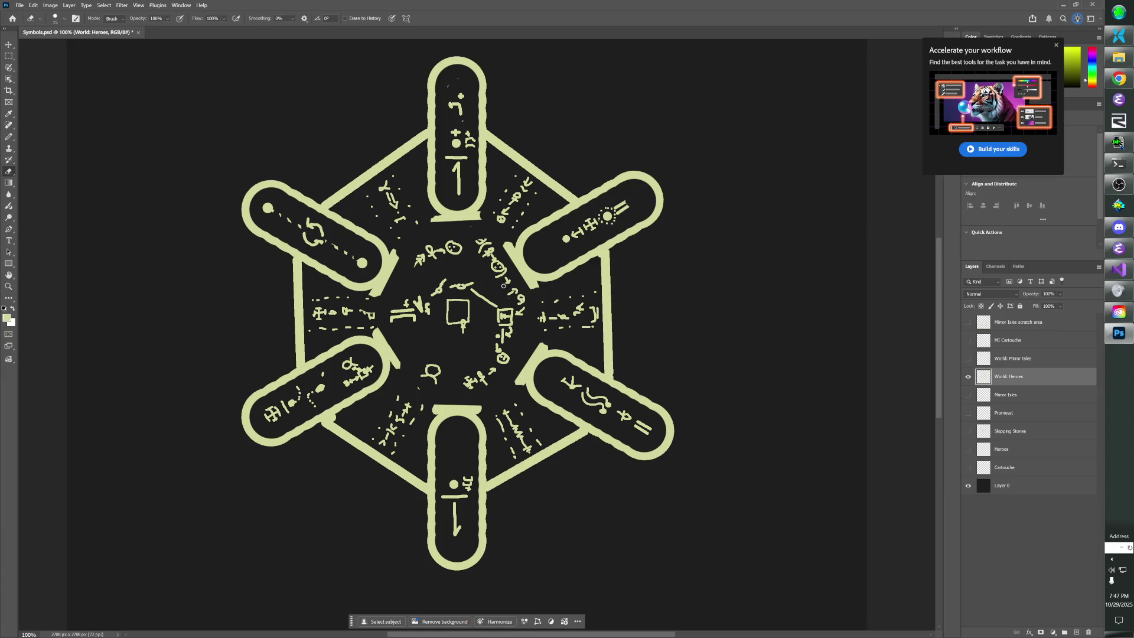
{"action": "key", "text": "super+shift+s"}
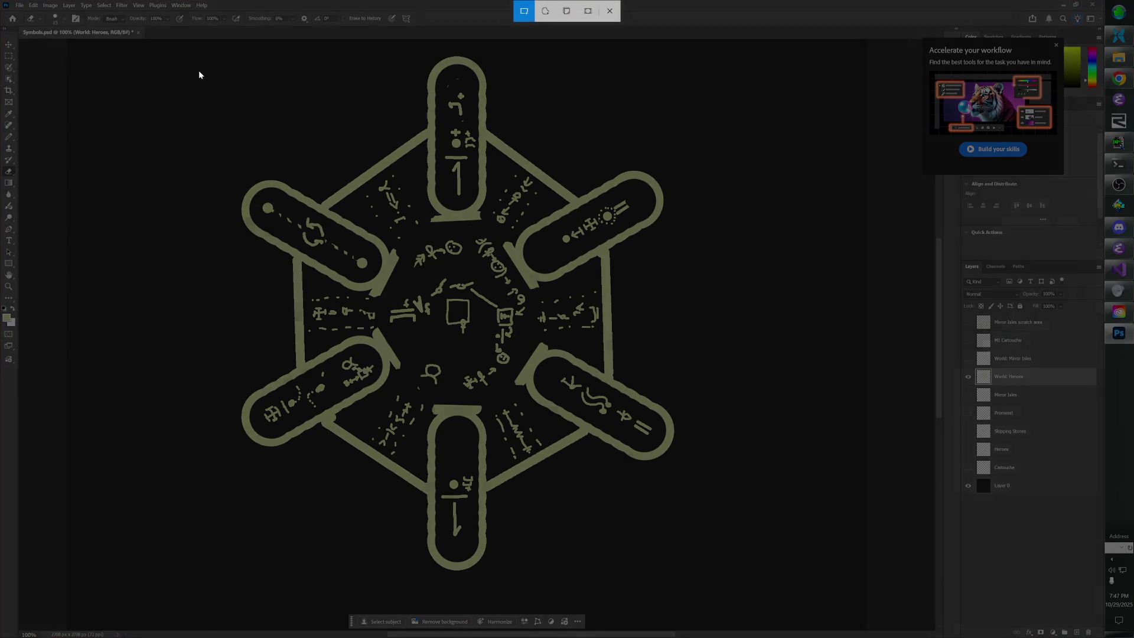
Send ChatGPT the captured drawing, asking for the same, stylistically like the image at this branch's start.
{"action": "mouse_move", "coordinate": [182, 46]}
{"action": "left_mouse_down"}
{"action": "mouse_move", "coordinate": [673, 371]}
{"action": "mouse_move", "coordinate": [707, 542]}
{"action": "mouse_move", "coordinate": [742, 591]}
{"action": "left_mouse_up"}
{"action": "key", "text": "alt+Tab"}
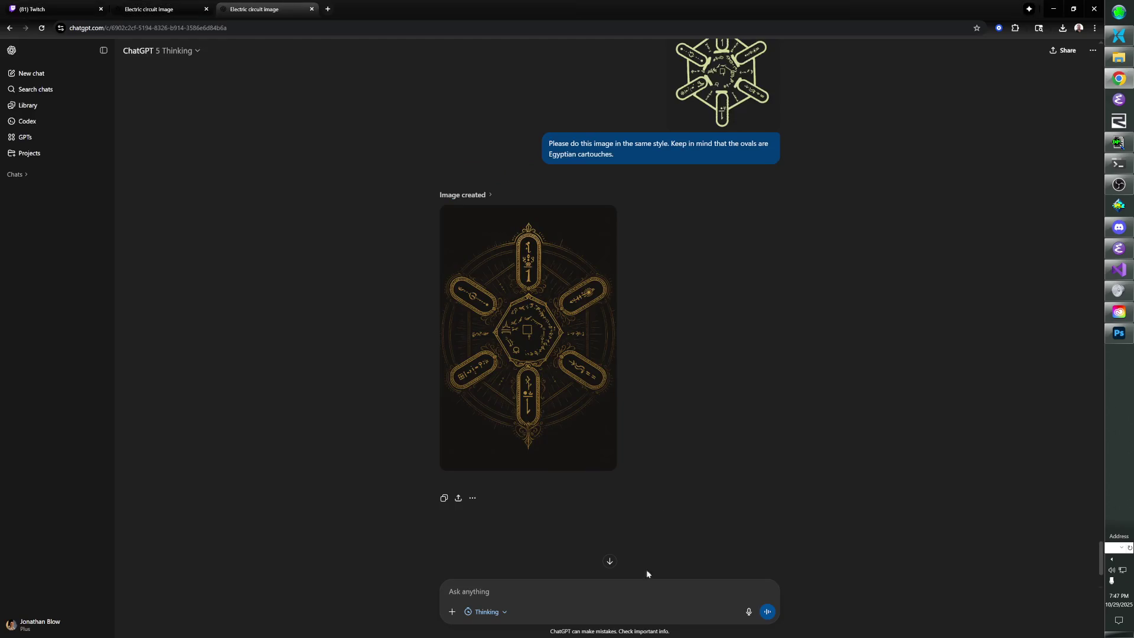
{"action": "type", "text": "The same, but with"}
{"action": "type", "text": " this image"}
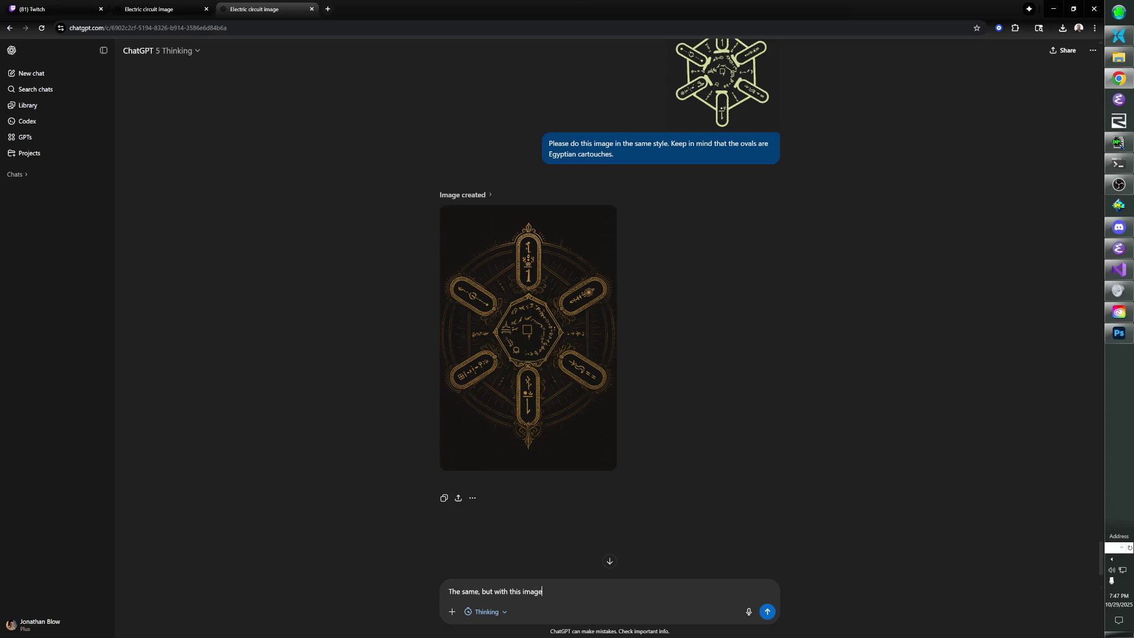
{"action": "type", "text": "; it can look more"}
{"action": "scroll", "coordinate": [840, 191], "scroll_direction": "up", "scroll_amount": 6}
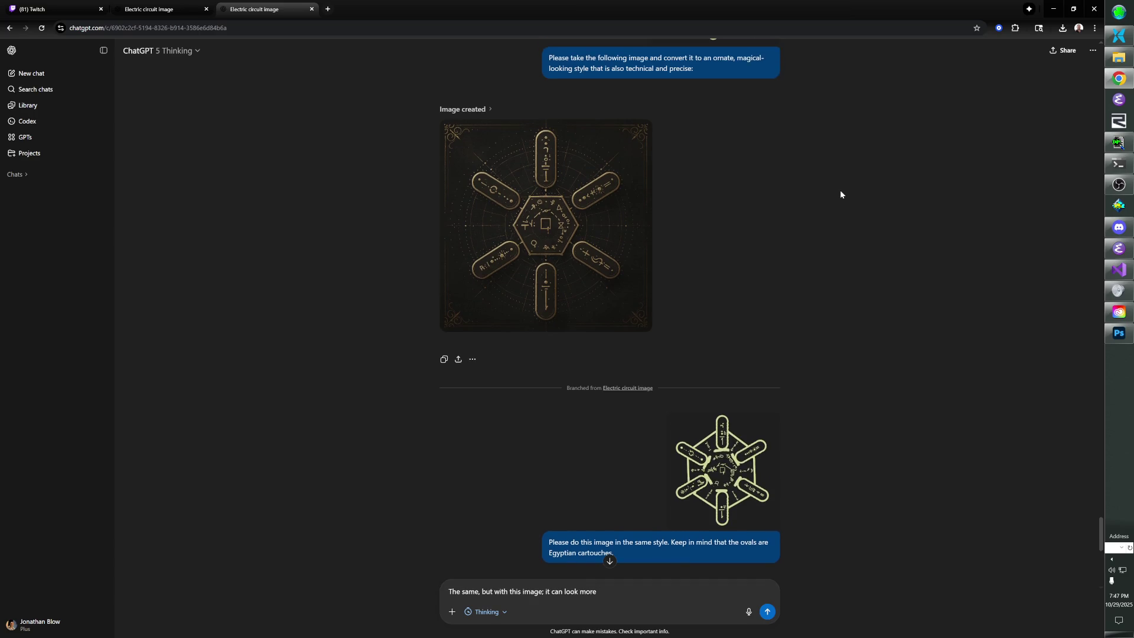
{"action": "scroll", "coordinate": [840, 190], "scroll_direction": "down", "scroll_amount": 7}
{"action": "type", "text": " lik"}
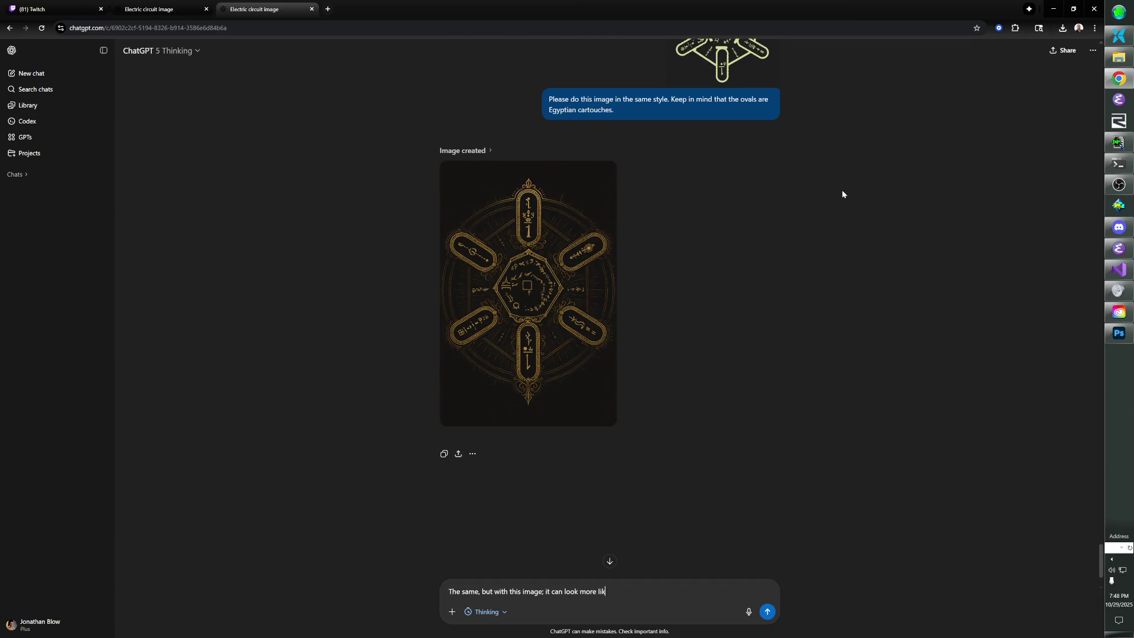
{"action": "type", "text": "e the image at the start of this branch."}
{"action": "key", "text": "BackSpace"}
{"action": "type", "text": ", stylistically."}
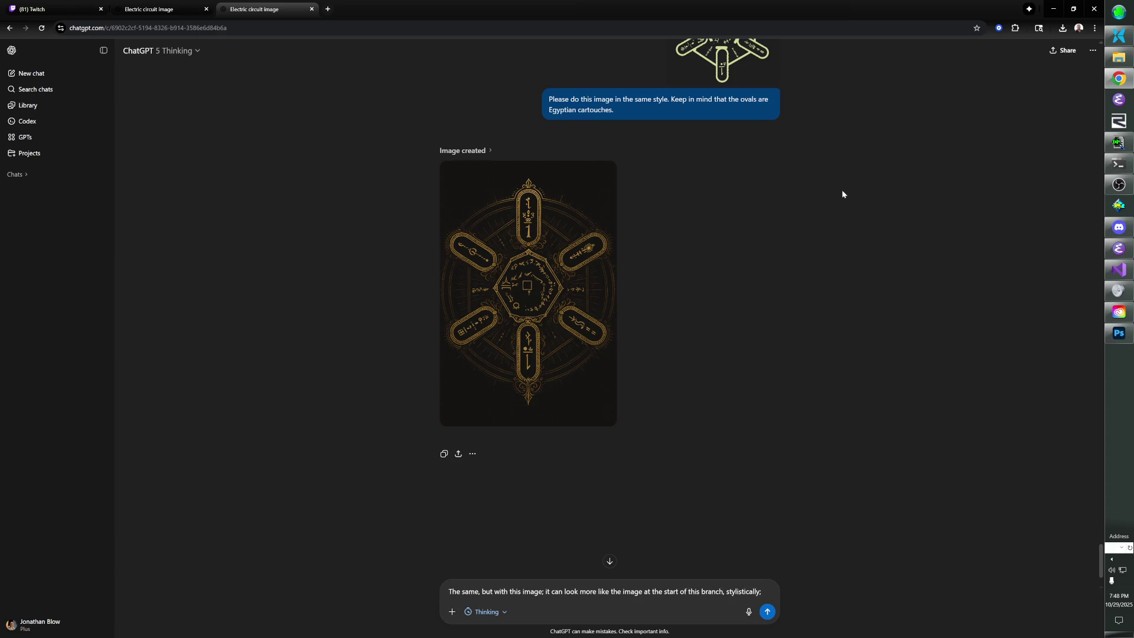
{"action": "key", "text": "ctrl+v"}
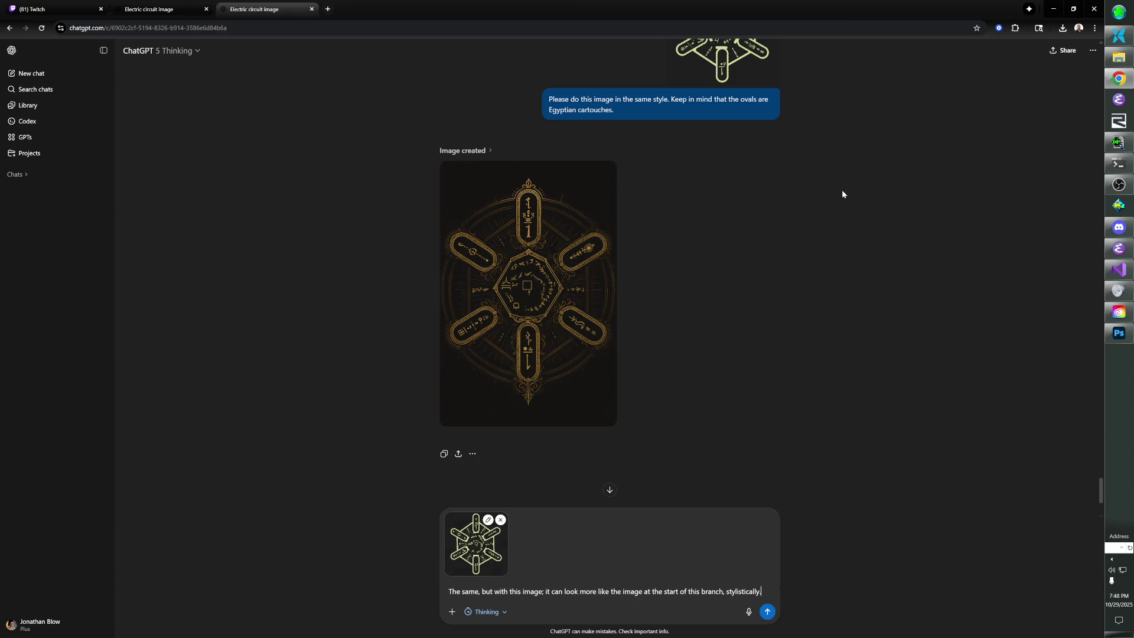
{"action": "key", "text": "Return"}
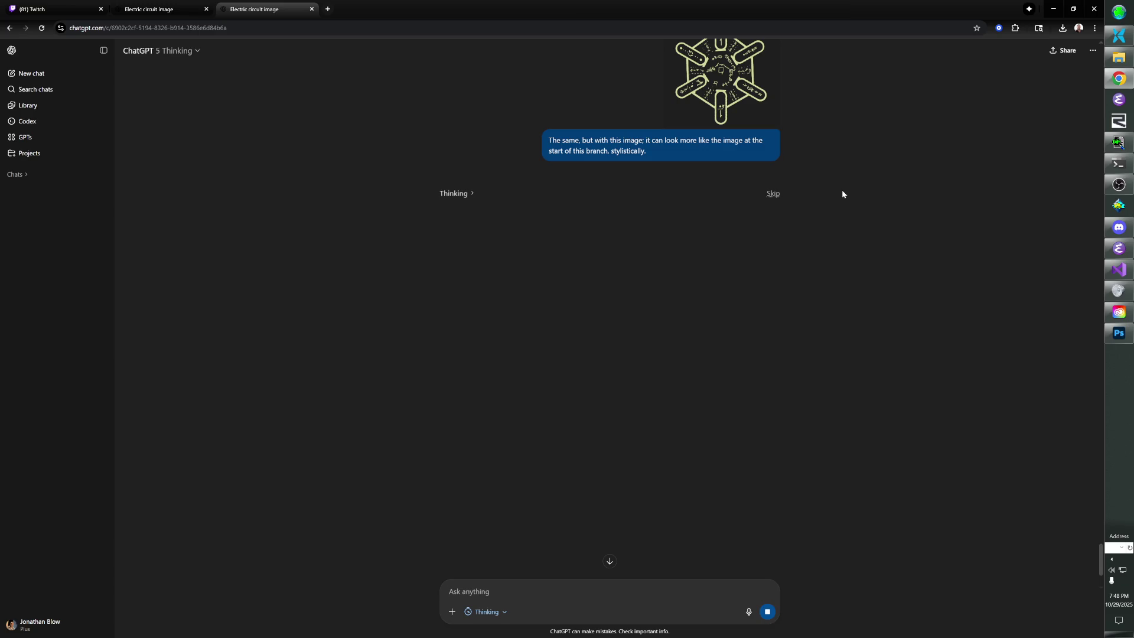
Search Google Images for 'dharma drawing in the hatch'.
{"action": "key", "text": "ctrl+t"}
{"action": "type", "text": "im"}
{"action": "key", "text": "Return"}
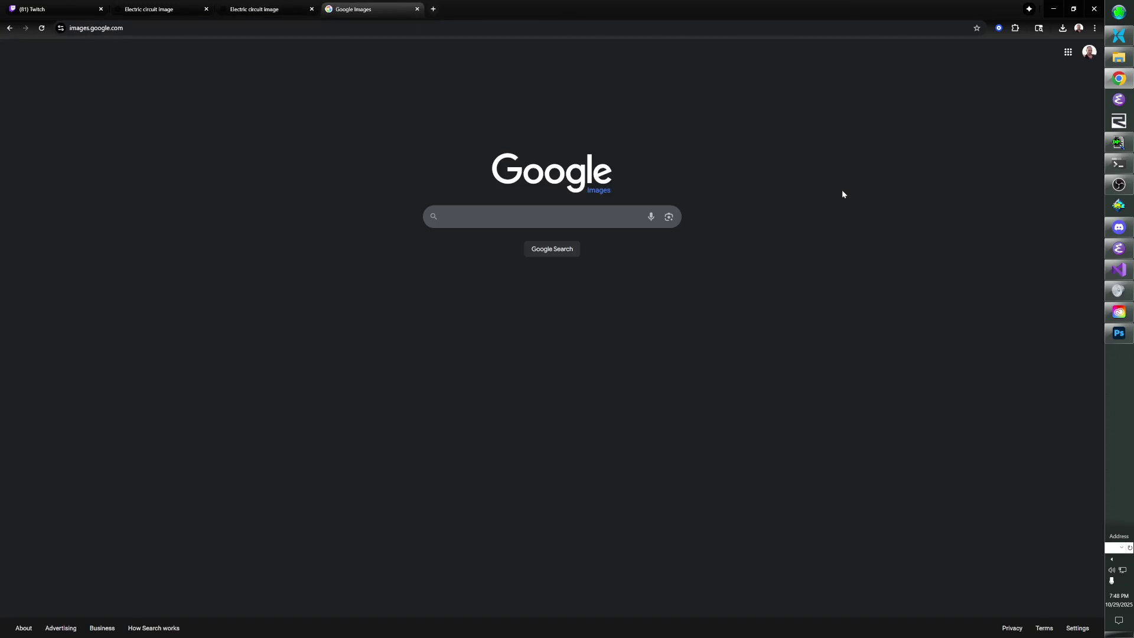
{"action": "type", "text": "dharma d"}
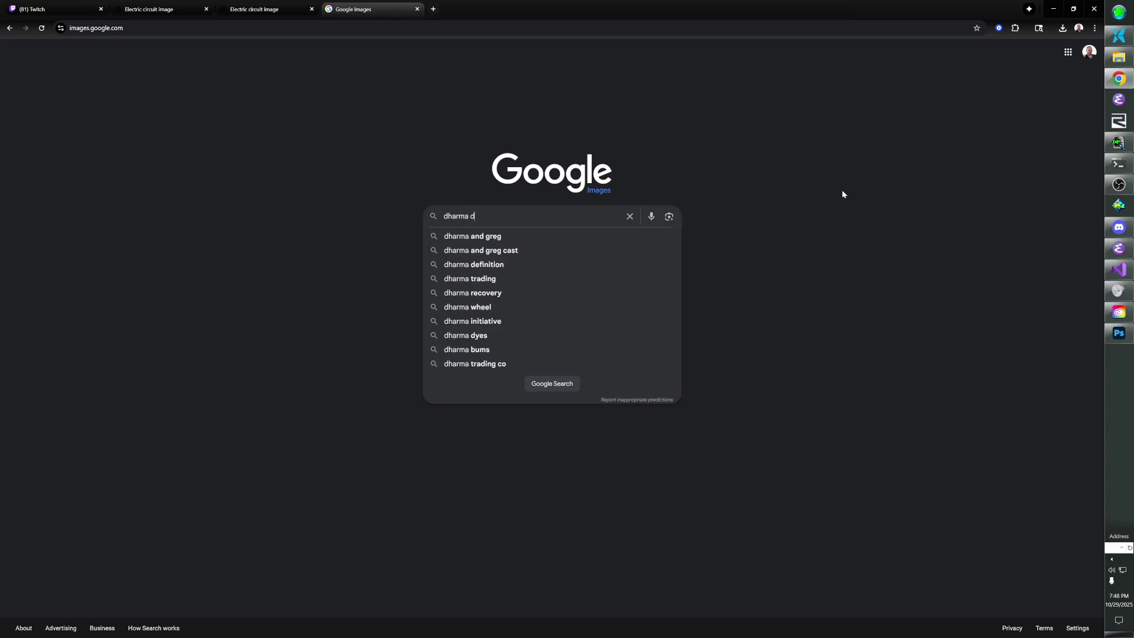
{"action": "type", "text": "rawing in the hatch"}
{"action": "key", "text": "Return"}
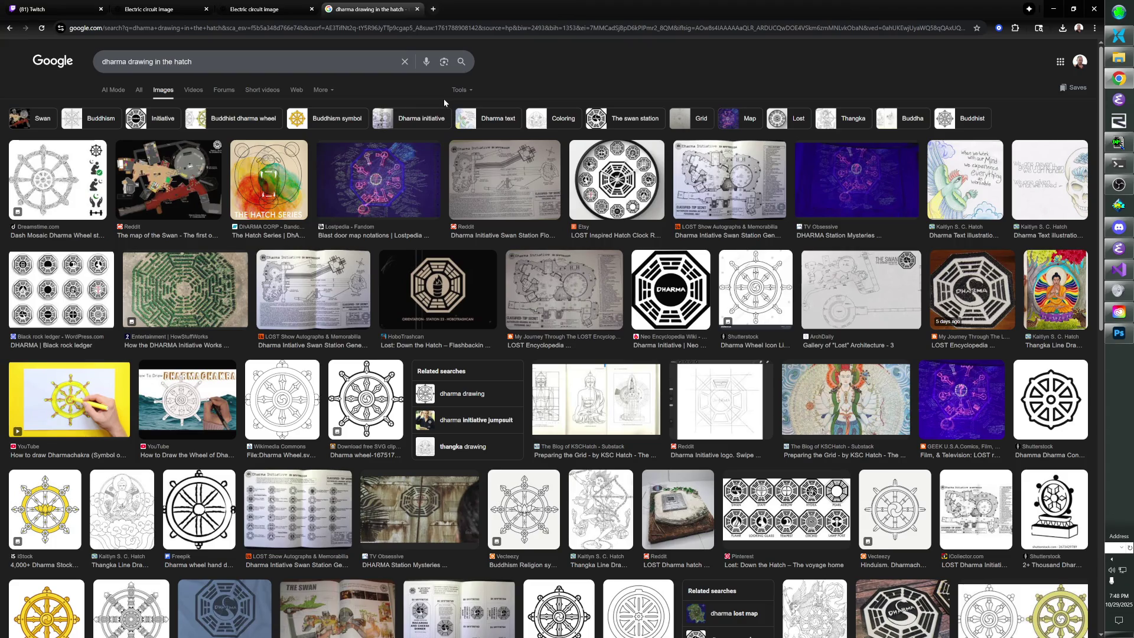
Preview the blast door map and Hatch clock results, browse further, then close the tab.
{"action": "left_click", "coordinate": [388, 180]}
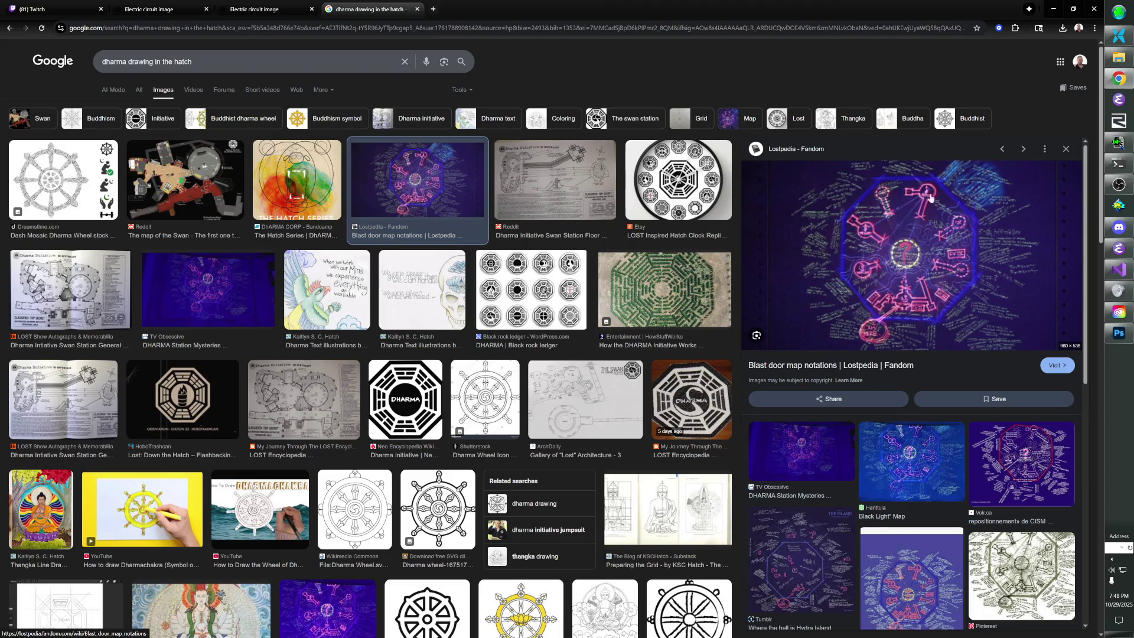
{"action": "left_click", "coordinate": [1066, 149]}
{"action": "left_click", "coordinate": [627, 185]}
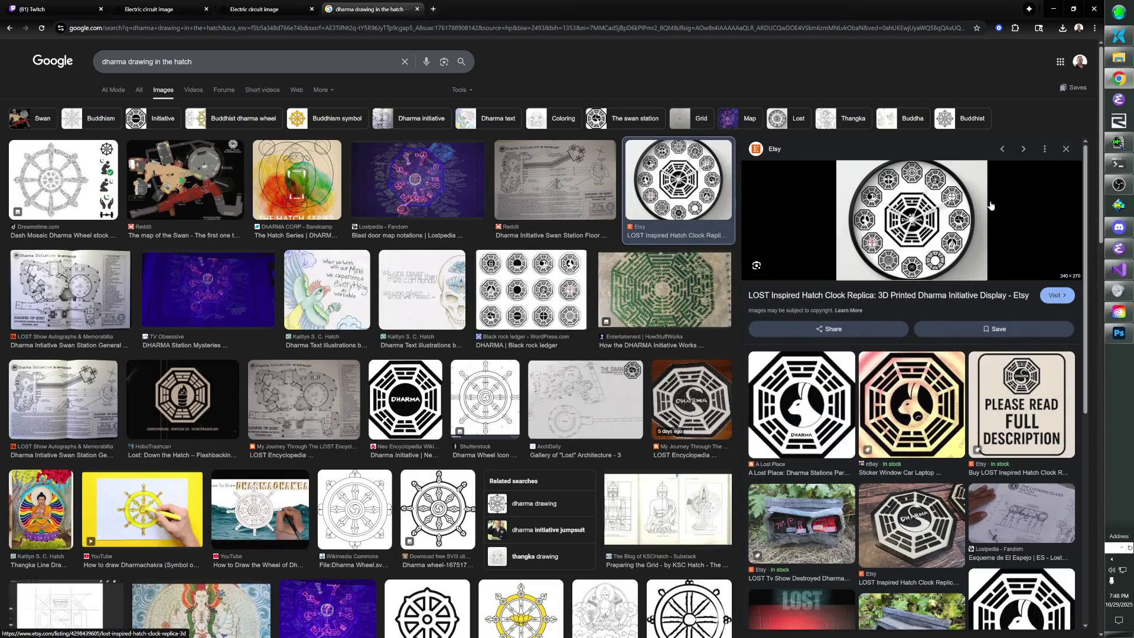
{"action": "left_click", "coordinate": [1066, 150]}
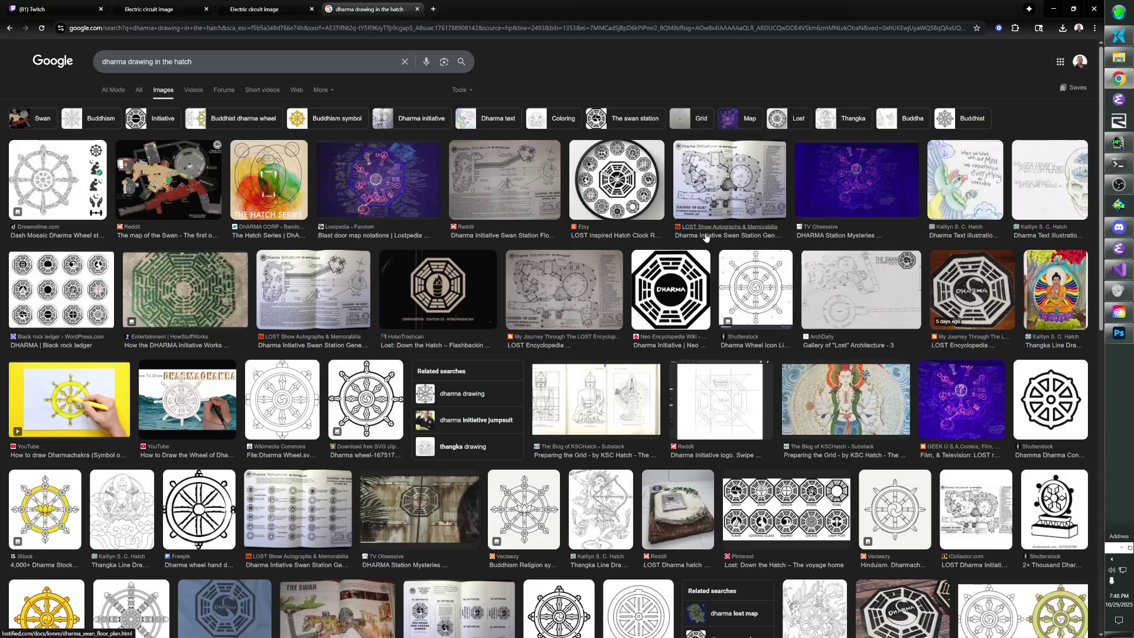
{"action": "scroll", "coordinate": [703, 272], "scroll_direction": "down", "scroll_amount": 1}
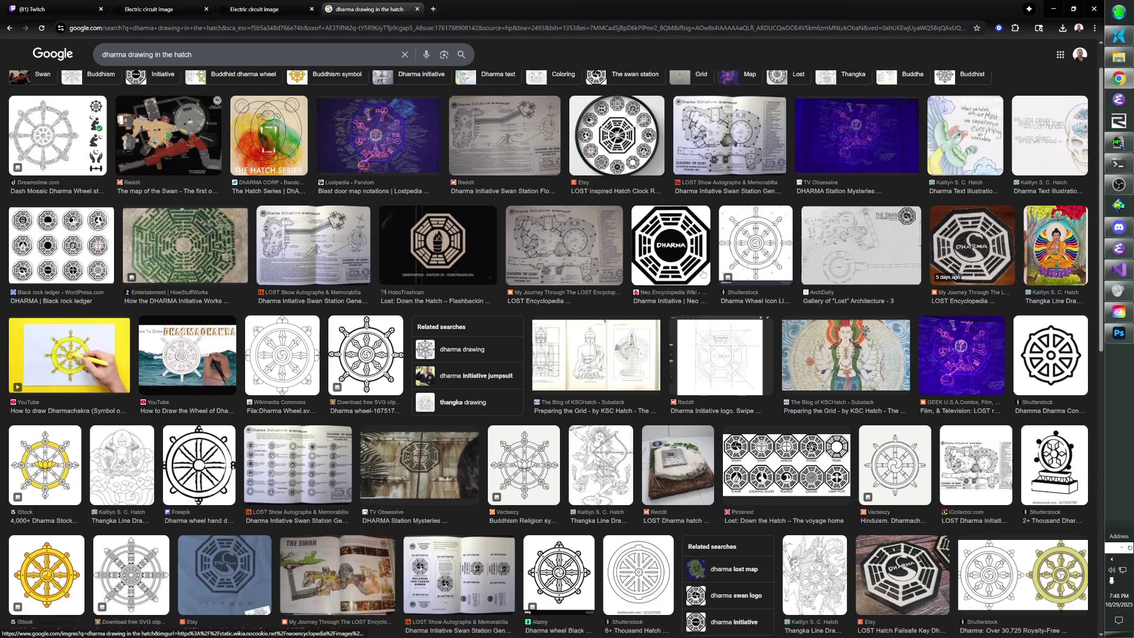
{"action": "scroll", "coordinate": [703, 272], "scroll_direction": "down", "scroll_amount": 2}
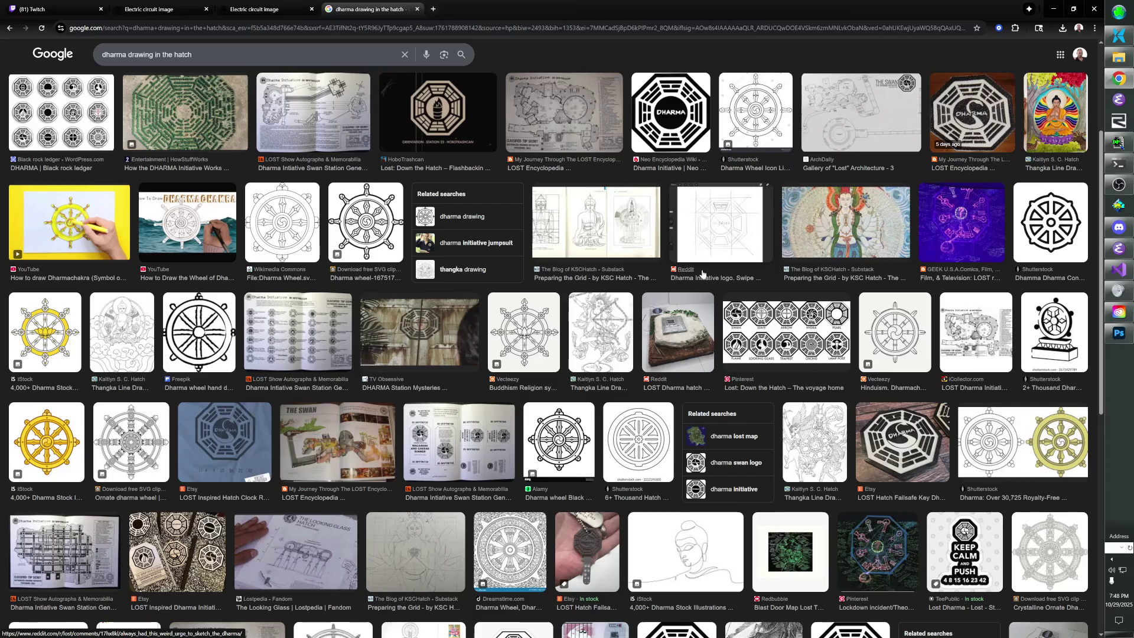
{"action": "scroll", "coordinate": [703, 273], "scroll_direction": "up", "scroll_amount": 2}
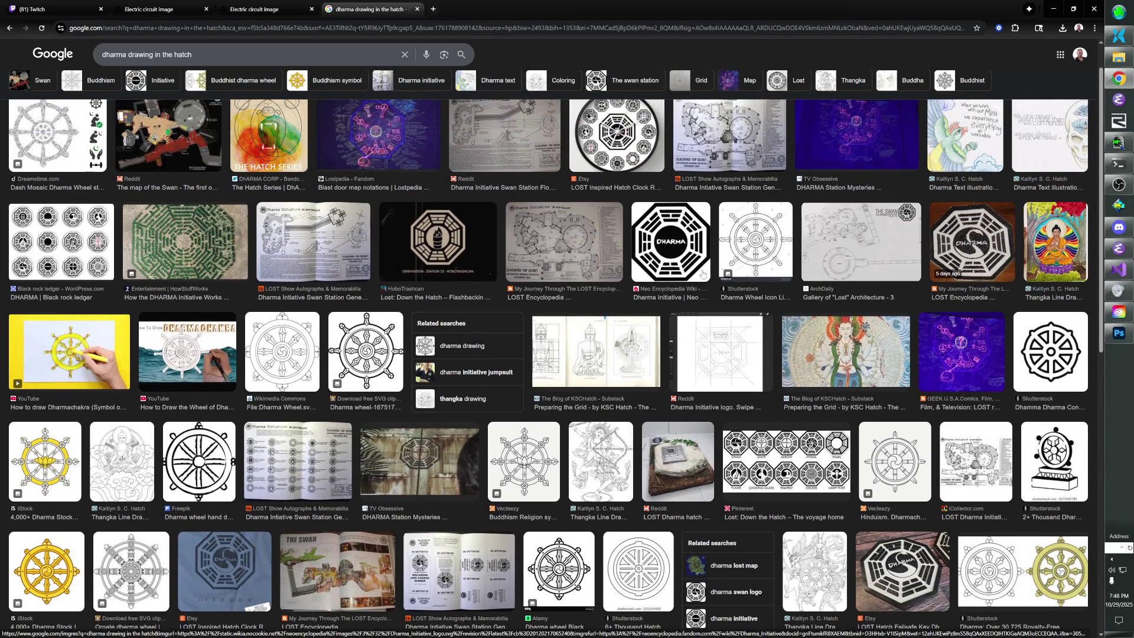
{"action": "scroll", "coordinate": [703, 272], "scroll_direction": "down", "scroll_amount": 3}
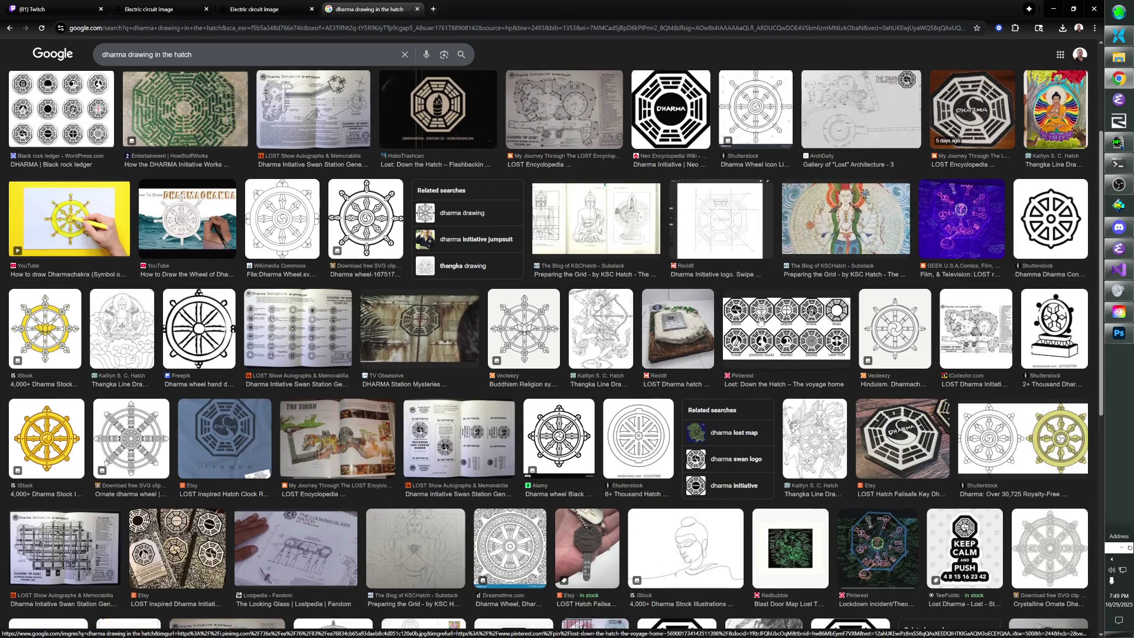
{"action": "scroll", "coordinate": [759, 317], "scroll_direction": "down", "scroll_amount": 5}
{"action": "scroll", "coordinate": [746, 326], "scroll_direction": "down", "scroll_amount": 5}
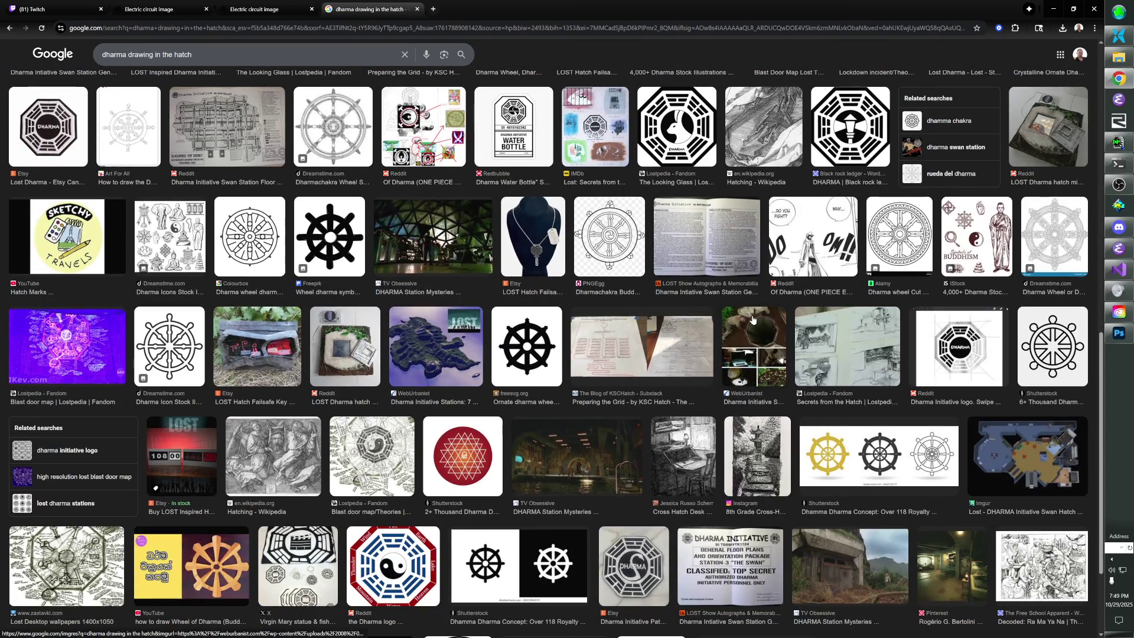
{"action": "scroll", "coordinate": [748, 322], "scroll_direction": "down", "scroll_amount": 3}
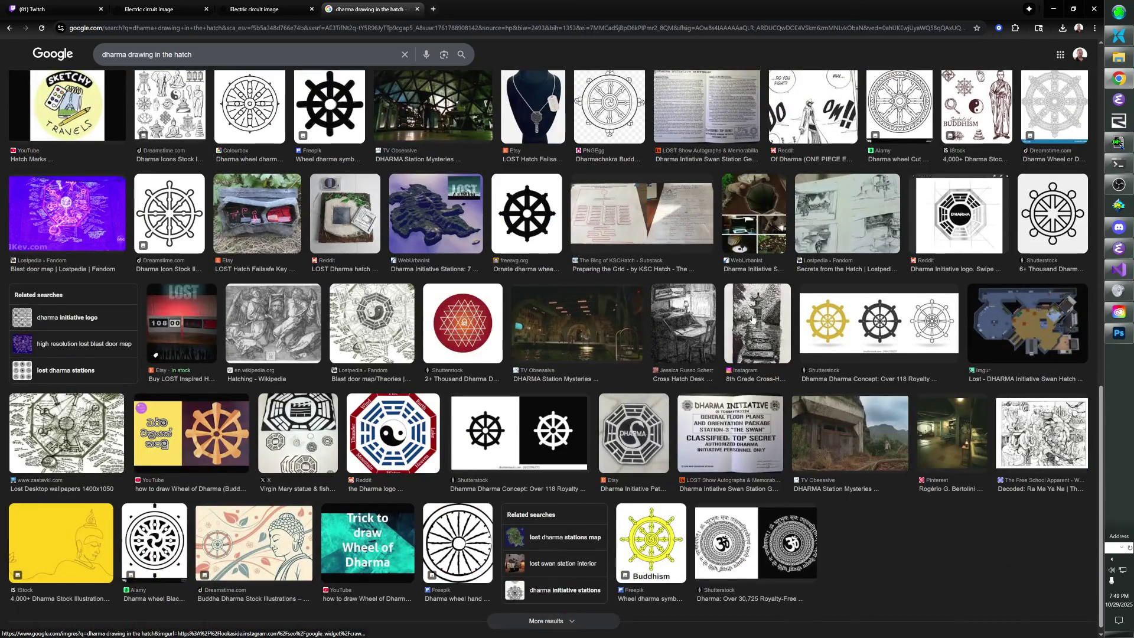
{"action": "scroll", "coordinate": [752, 320], "scroll_direction": "down", "scroll_amount": 1}
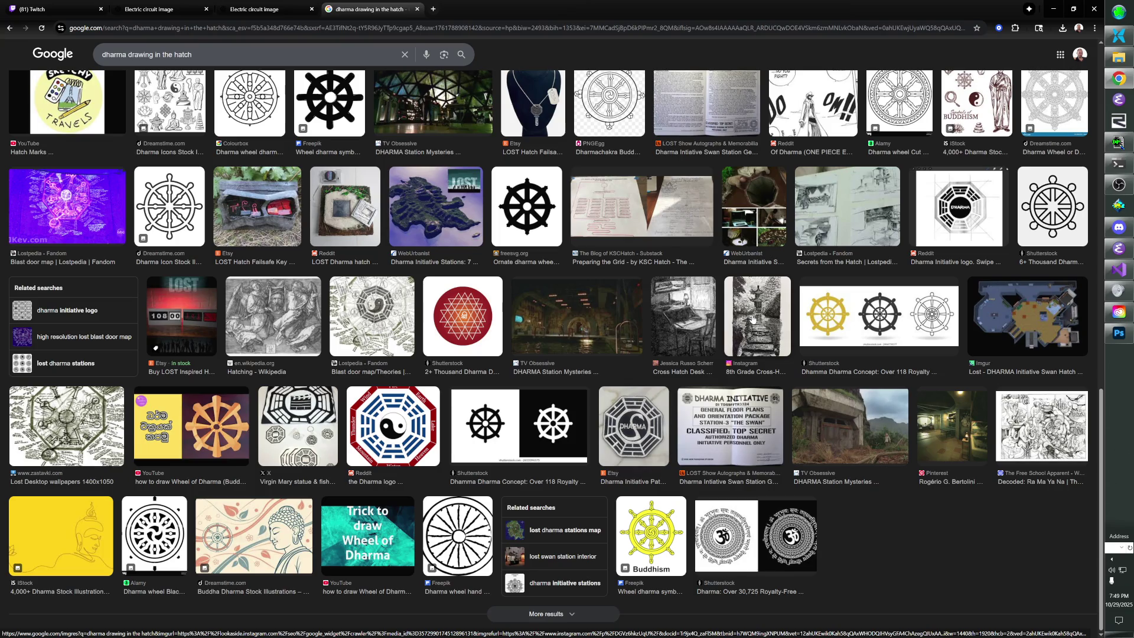
{"action": "scroll", "coordinate": [752, 320], "scroll_direction": "up", "scroll_amount": 15}
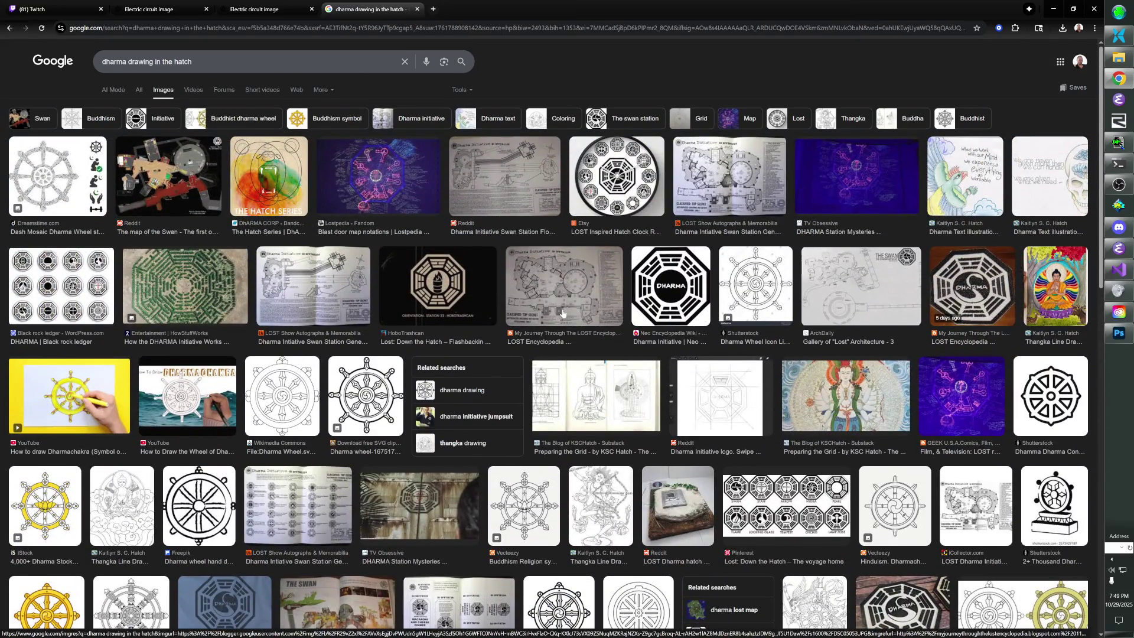
{"action": "key", "text": "ctrl+w"}
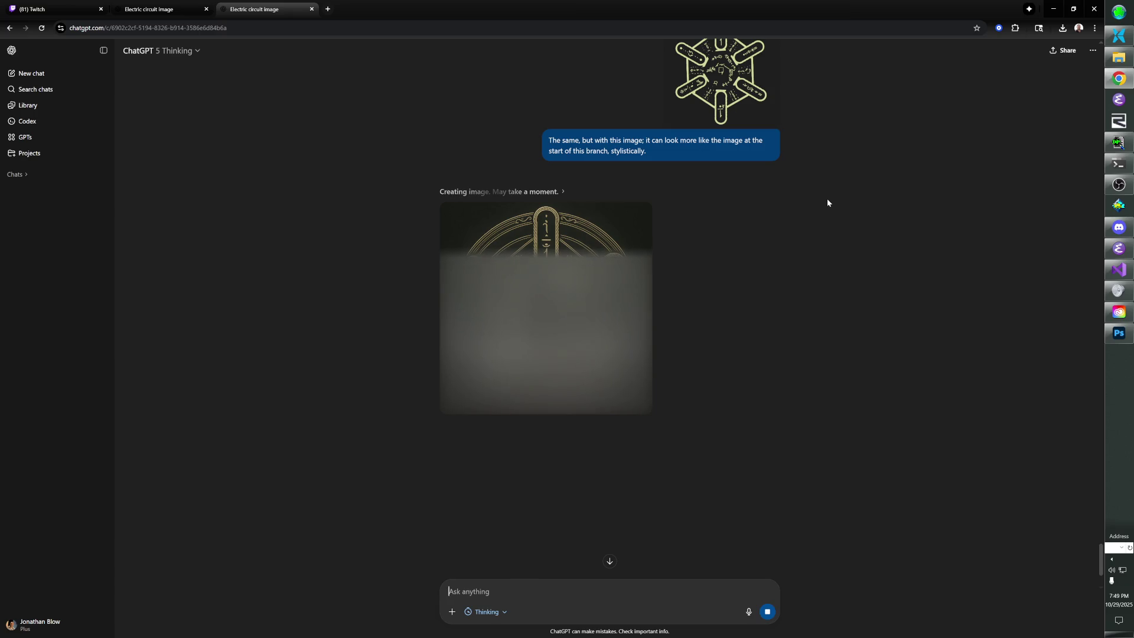
Save ChatGPT's circular generated sigil image as a PNG in the References folder.
{"action": "scroll", "coordinate": [661, 245], "scroll_direction": "up", "scroll_amount": 4}
{"action": "scroll", "coordinate": [673, 254], "scroll_direction": "up", "scroll_amount": 12}
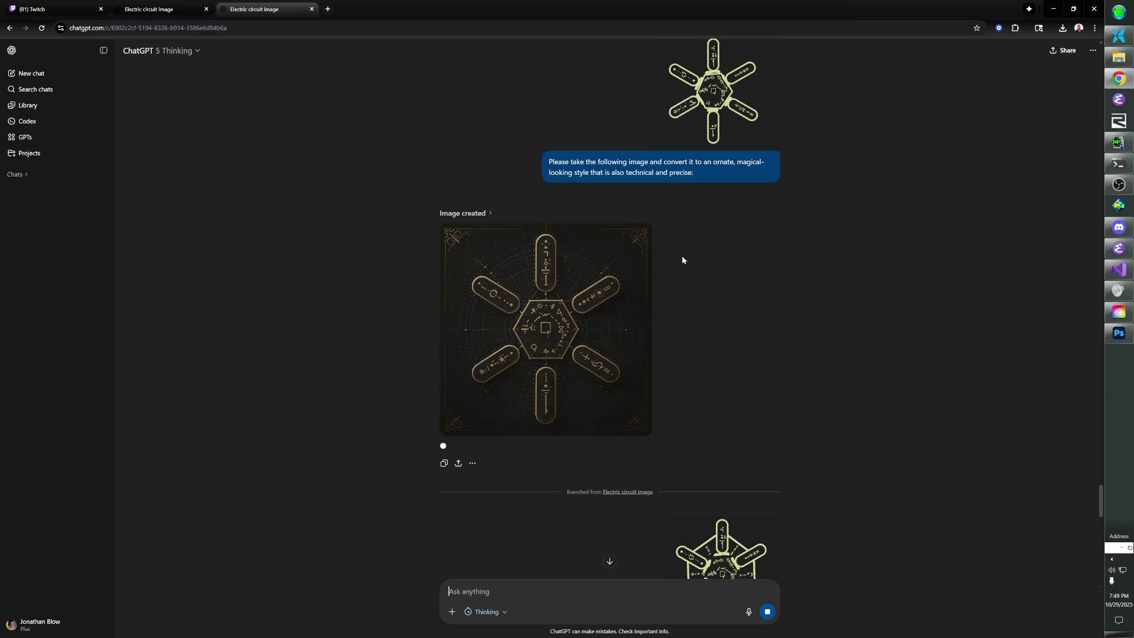
{"action": "scroll", "coordinate": [681, 260], "scroll_direction": "up", "scroll_amount": 1}
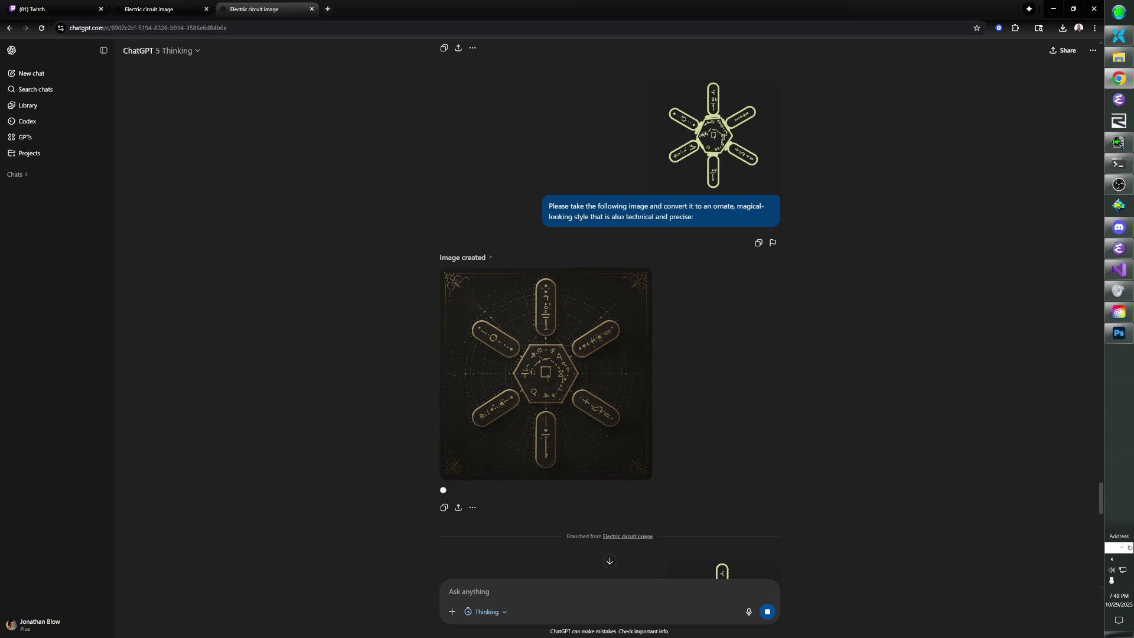
{"action": "scroll", "coordinate": [751, 298], "scroll_direction": "down", "scroll_amount": 10}
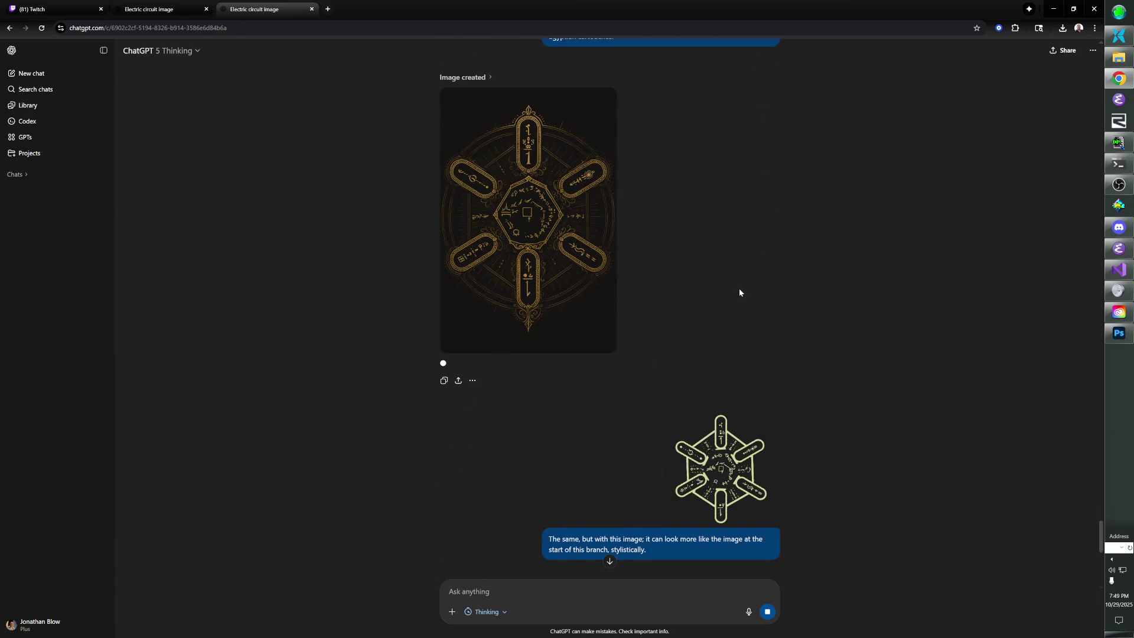
{"action": "scroll", "coordinate": [738, 288], "scroll_direction": "down", "scroll_amount": 4}
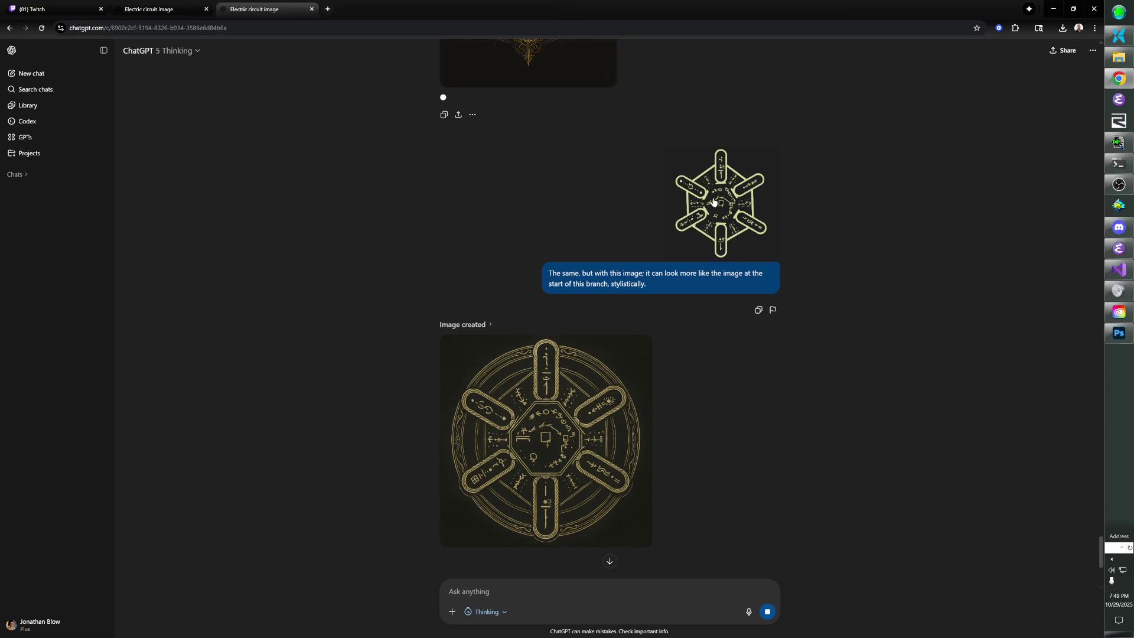
{"action": "scroll", "coordinate": [713, 202], "scroll_direction": "up", "scroll_amount": 10}
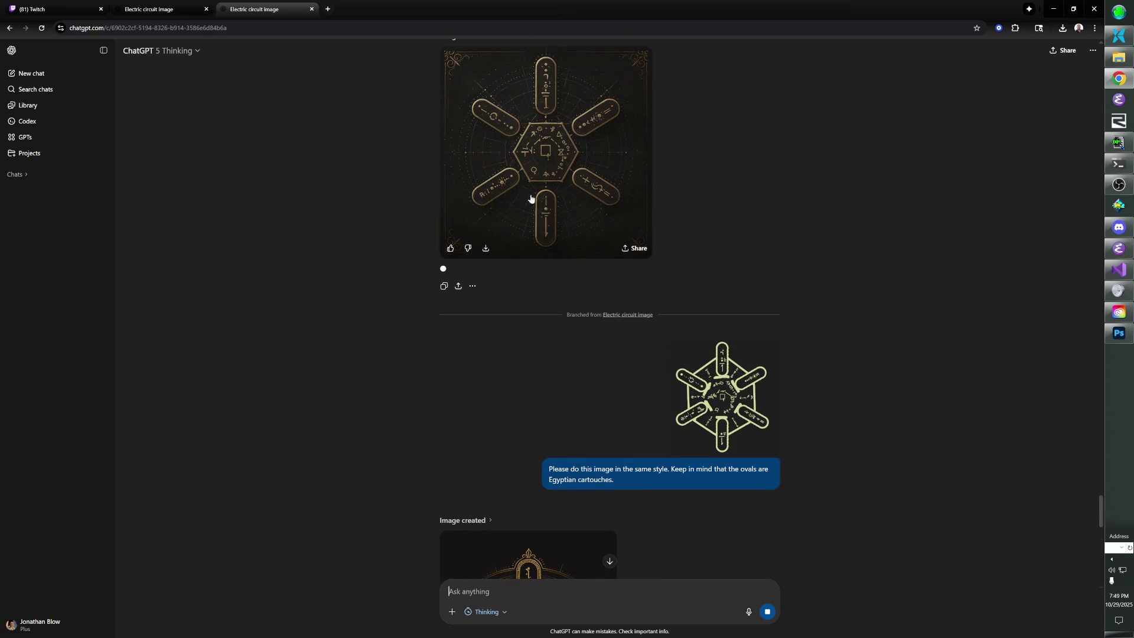
{"action": "scroll", "coordinate": [561, 190], "scroll_direction": "down", "scroll_amount": 10}
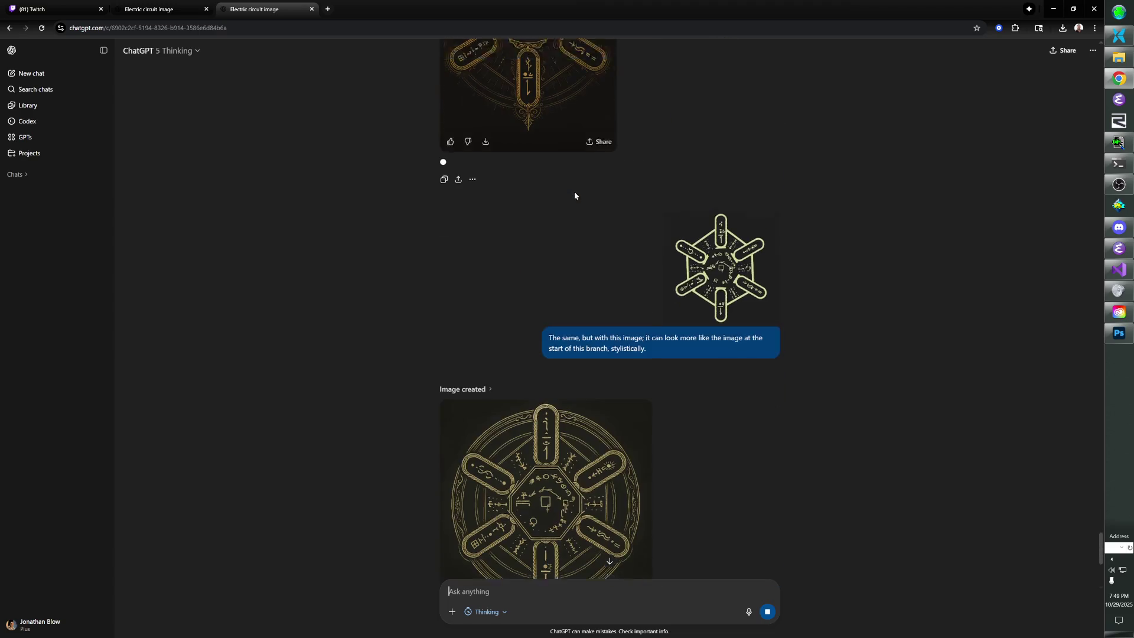
{"action": "scroll", "coordinate": [602, 189], "scroll_direction": "down", "scroll_amount": 3}
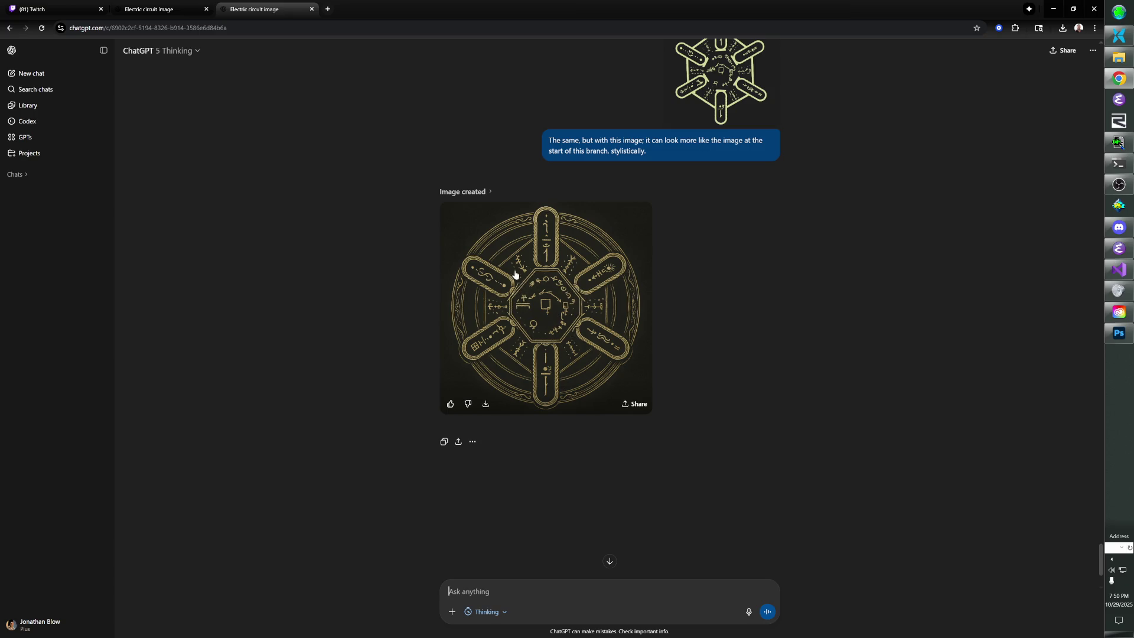
{"action": "right_click", "coordinate": [537, 273]}
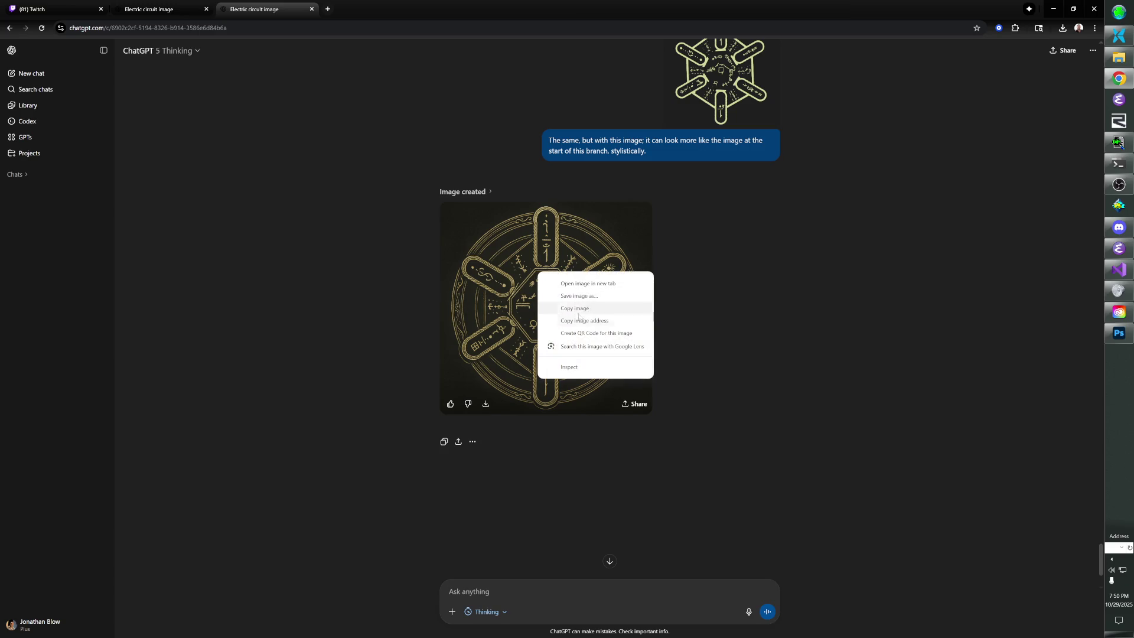
{"action": "left_click", "coordinate": [575, 294]}
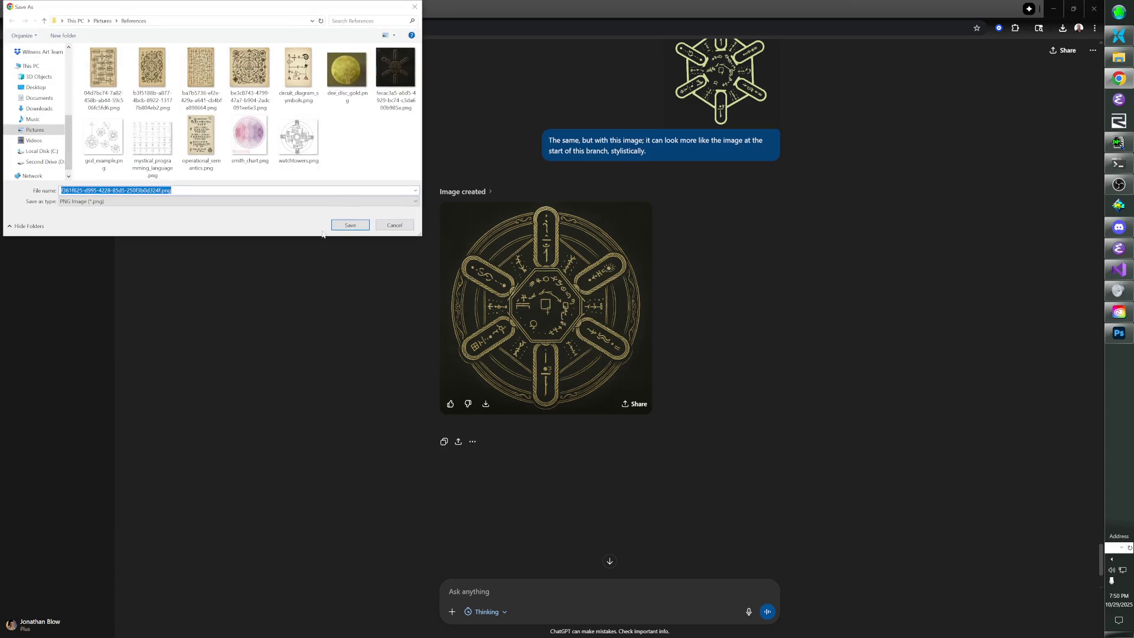
{"action": "left_click", "coordinate": [349, 228]}
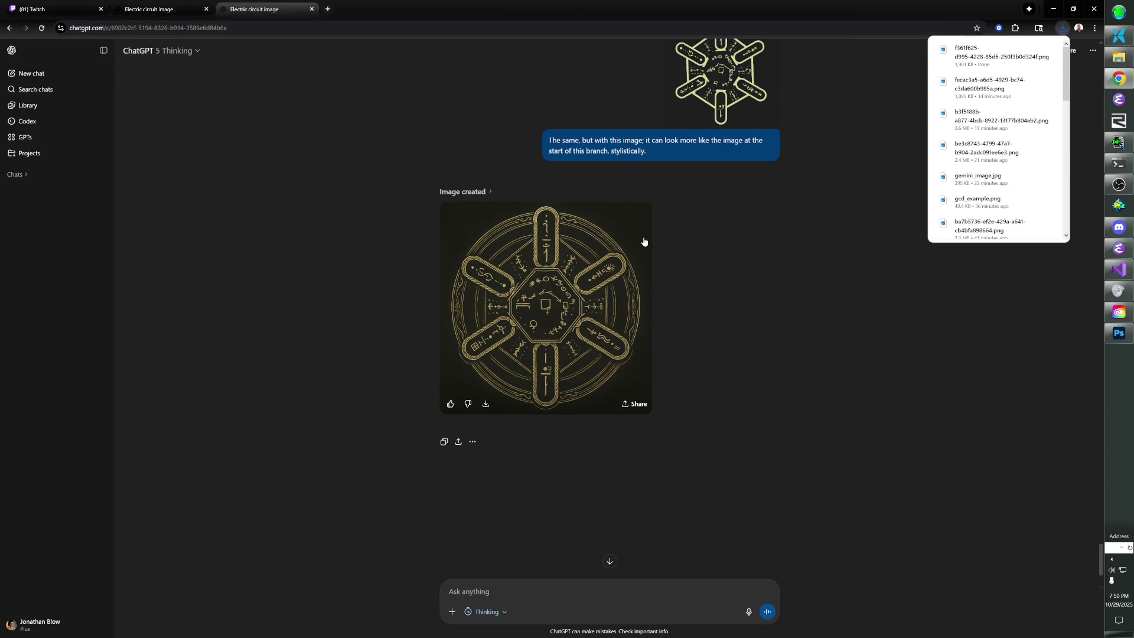
Select the earlier conversion prompt's text and start a new chat.
{"action": "scroll", "coordinate": [568, 229], "scroll_direction": "up", "scroll_amount": 15}
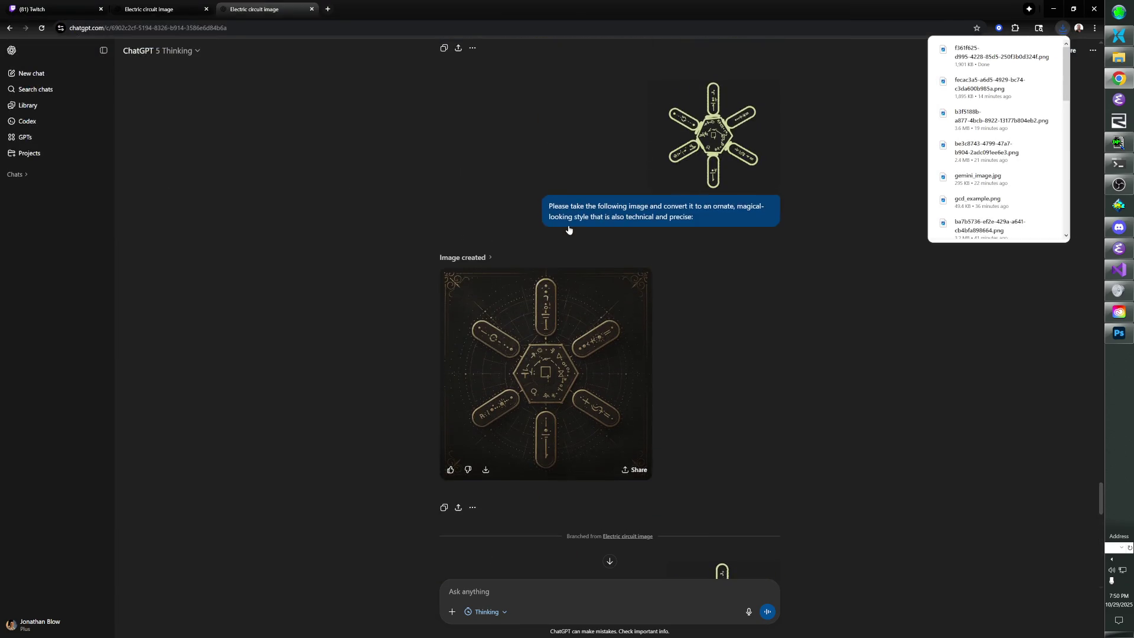
{"action": "scroll", "coordinate": [567, 234], "scroll_direction": "up", "scroll_amount": 1}
{"action": "left_click_drag", "start_coordinate": [548, 295], "coordinate": [694, 306]}
{"action": "key", "text": "ctrl+c"}
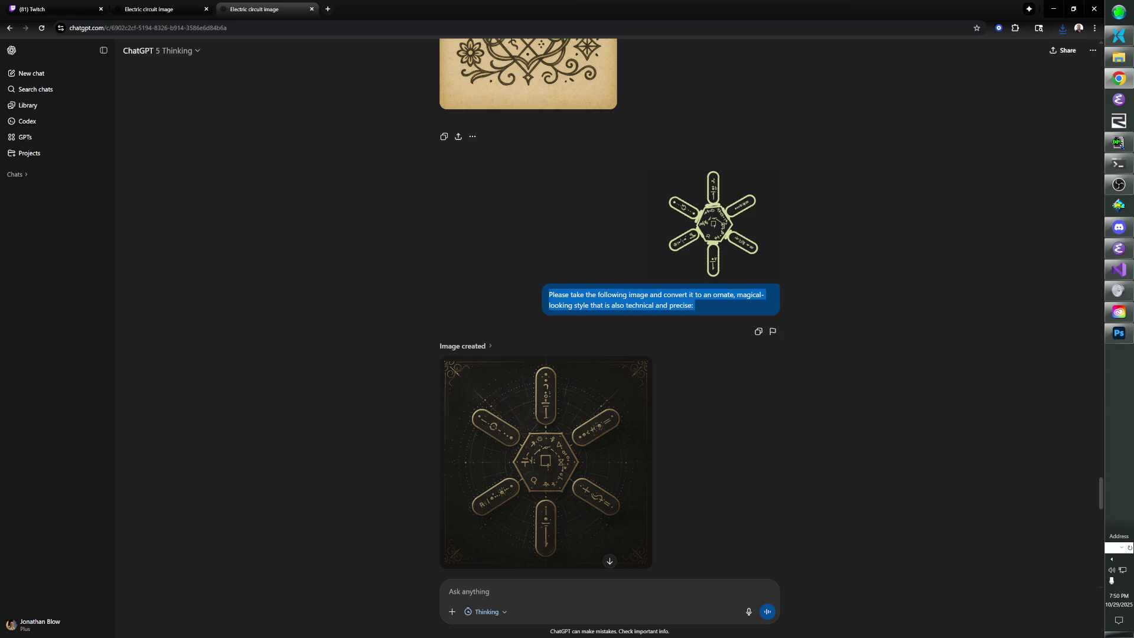
{"action": "left_click", "coordinate": [29, 74]}
Paste the earlier ornate-style conversion prompt, changing 'following' to 'this'.
{"action": "key", "text": "ctrl+v"}
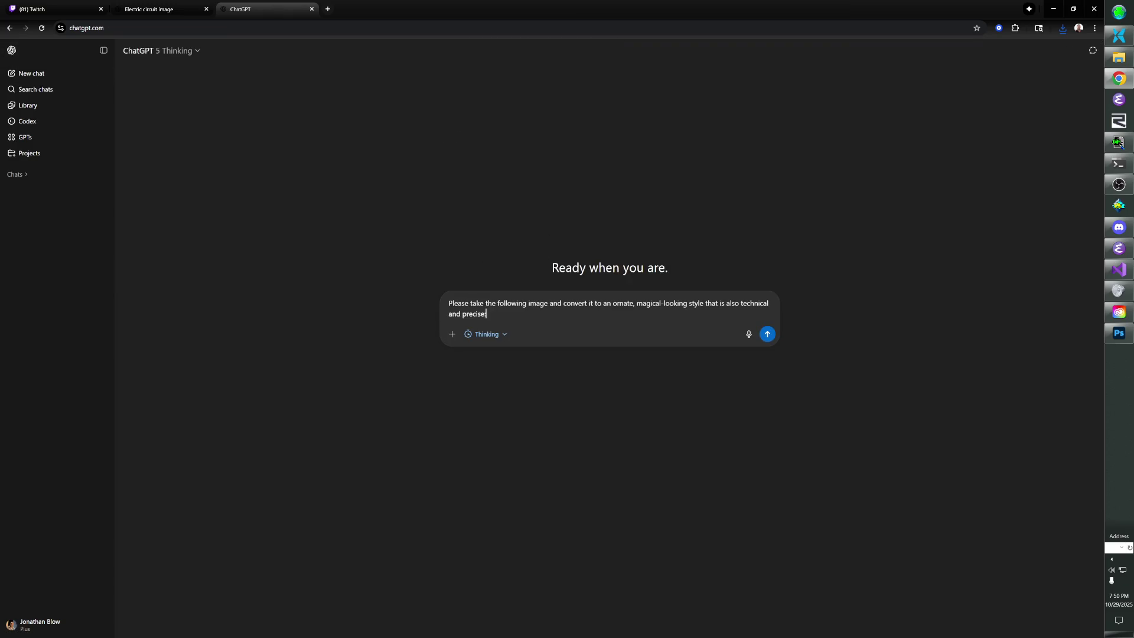
{"action": "double_click", "coordinate": [517, 304]}
{"action": "type", "text": "this"}
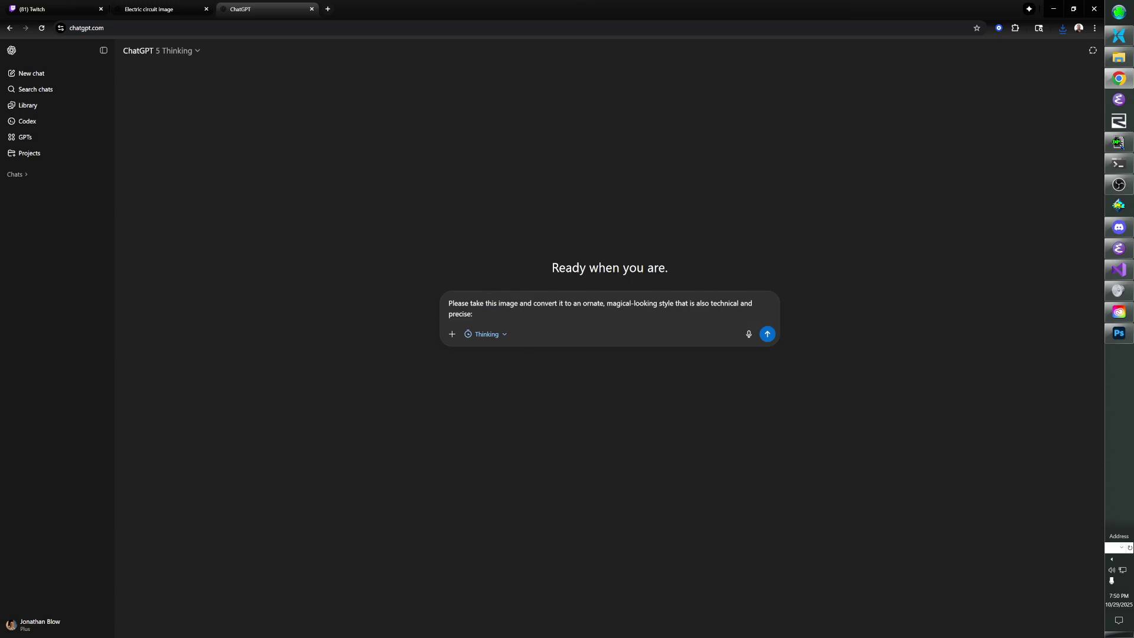
Attach a snip of the Symbols.psd artwork and send the prompt.
{"action": "key", "text": "alt+Tab"}
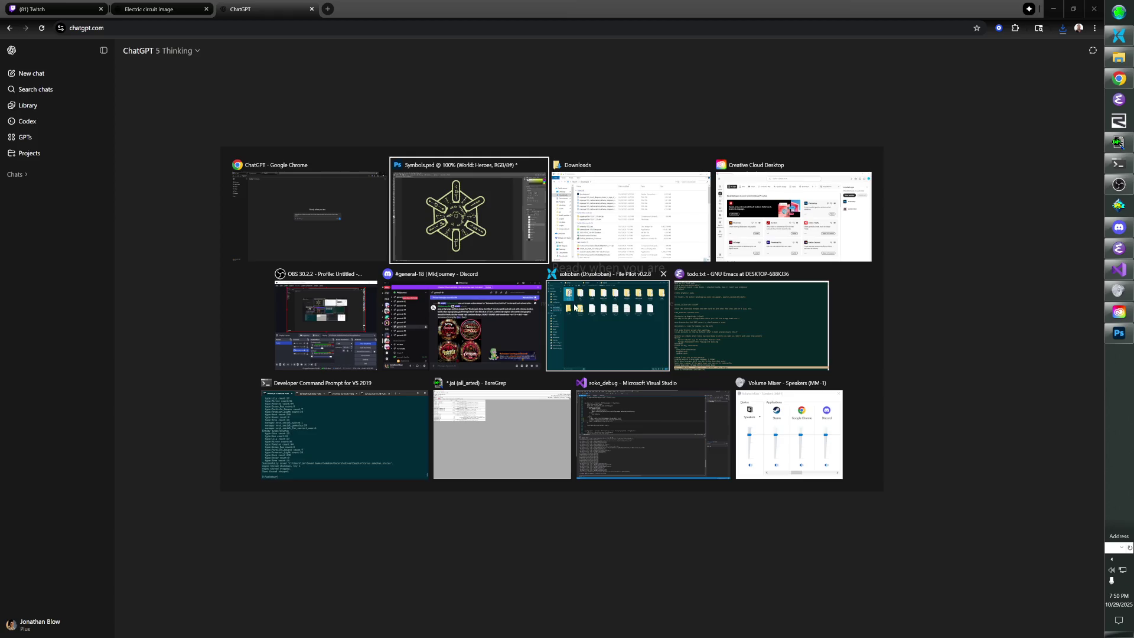
{"action": "key", "text": "super+shift+s"}
{"action": "mouse_move", "coordinate": [160, 48]}
{"action": "left_mouse_down"}
{"action": "mouse_move", "coordinate": [660, 309]}
{"action": "mouse_move", "coordinate": [721, 580]}
{"action": "mouse_move", "coordinate": [735, 590]}
{"action": "left_mouse_up"}
{"action": "key", "text": "alt+Tab"}
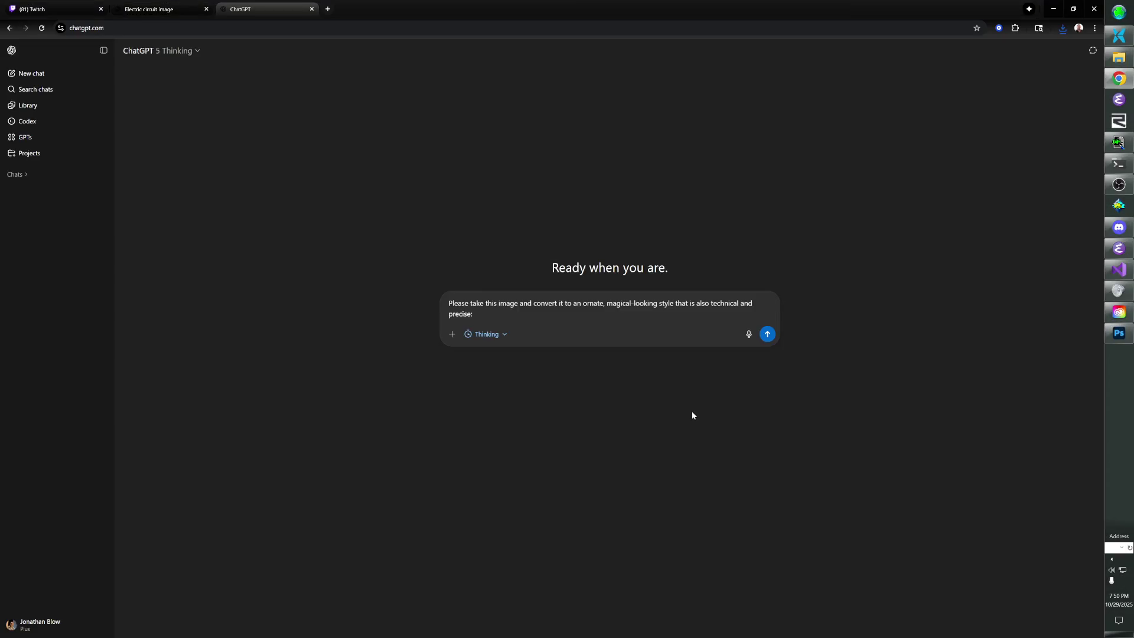
{"action": "key", "text": "ctrl+v"}
{"action": "key", "text": "Return"}
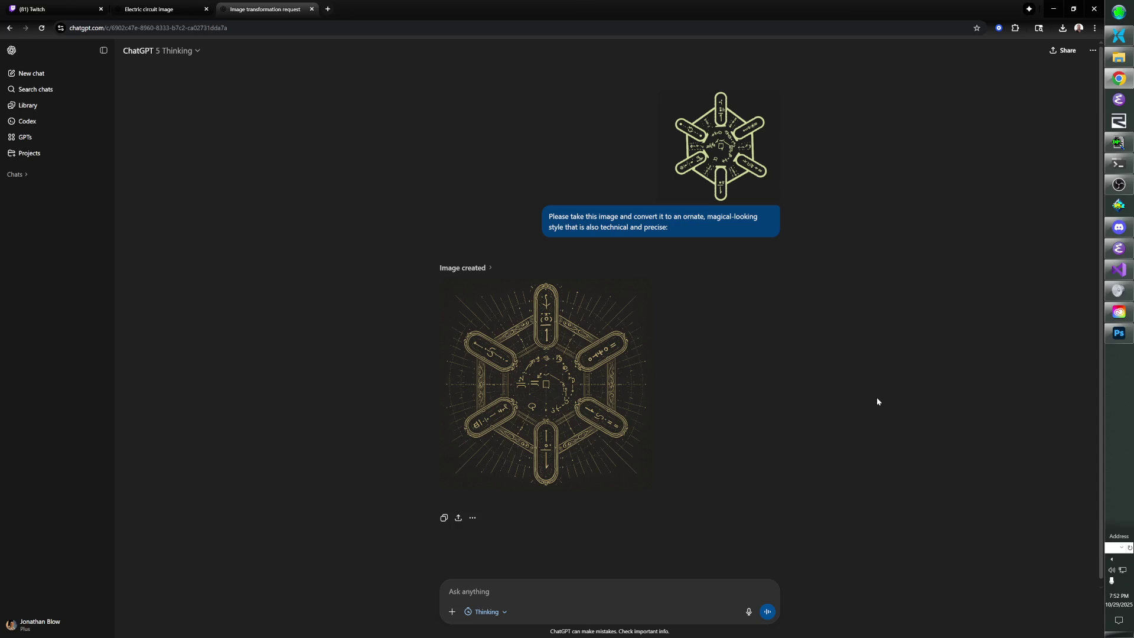
Draft 'Like this, but the outer faint radial lines create a star pattern reminiscent of this image.'.
{"action": "type", "text": "Li"}
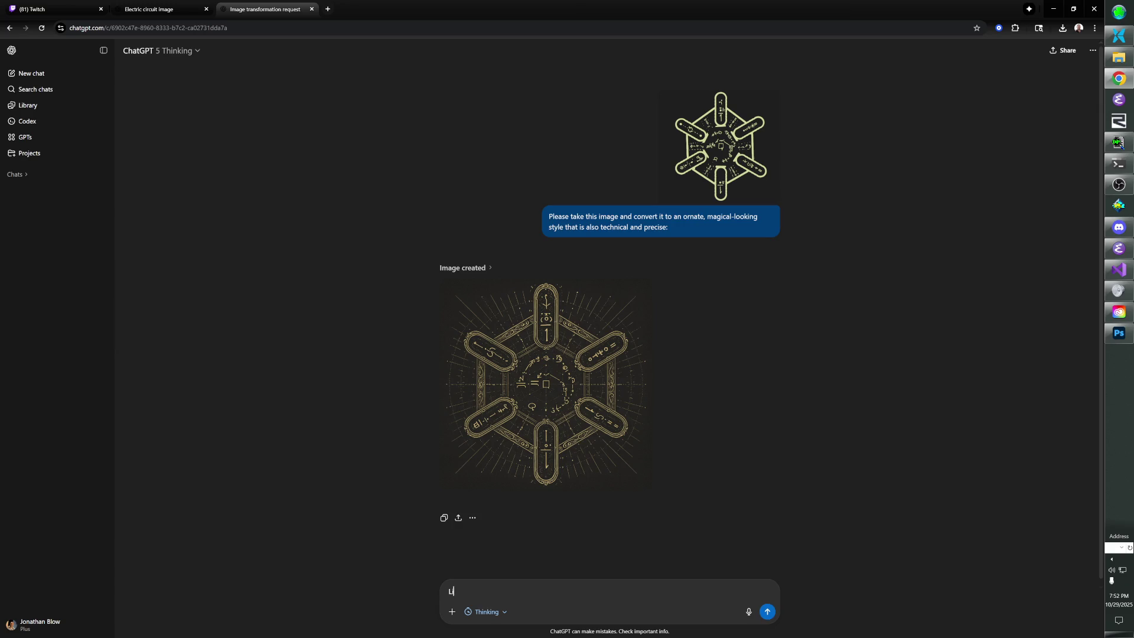
{"action": "type", "text": "ke this, but the outer f"}
{"action": "type", "text": "aint radial lines"}
{"action": "type", "text": " are"}
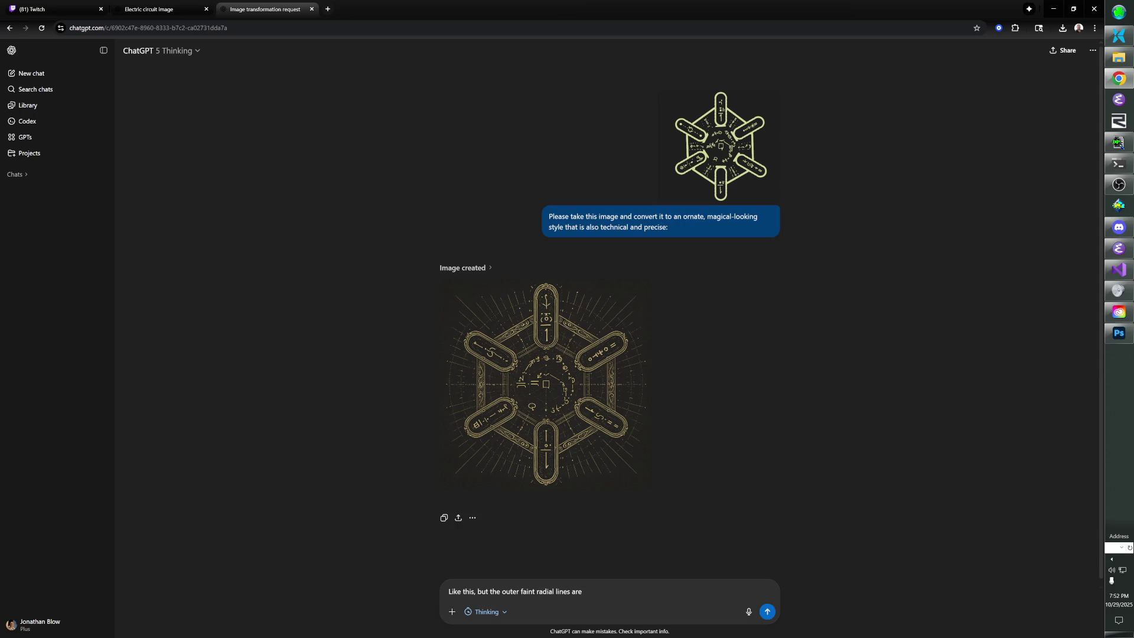
{"action": "key", "text": "BackSpace"}
{"action": "key", "text": "BackSpace"}
{"action": "key", "text": "BackSpace"}
{"action": "type", "text": "create a sta"}
{"action": "type", "text": "r pattern remi"}
{"action": "type", "text": "niscent of this i"}
{"action": "type", "text": "mage."}
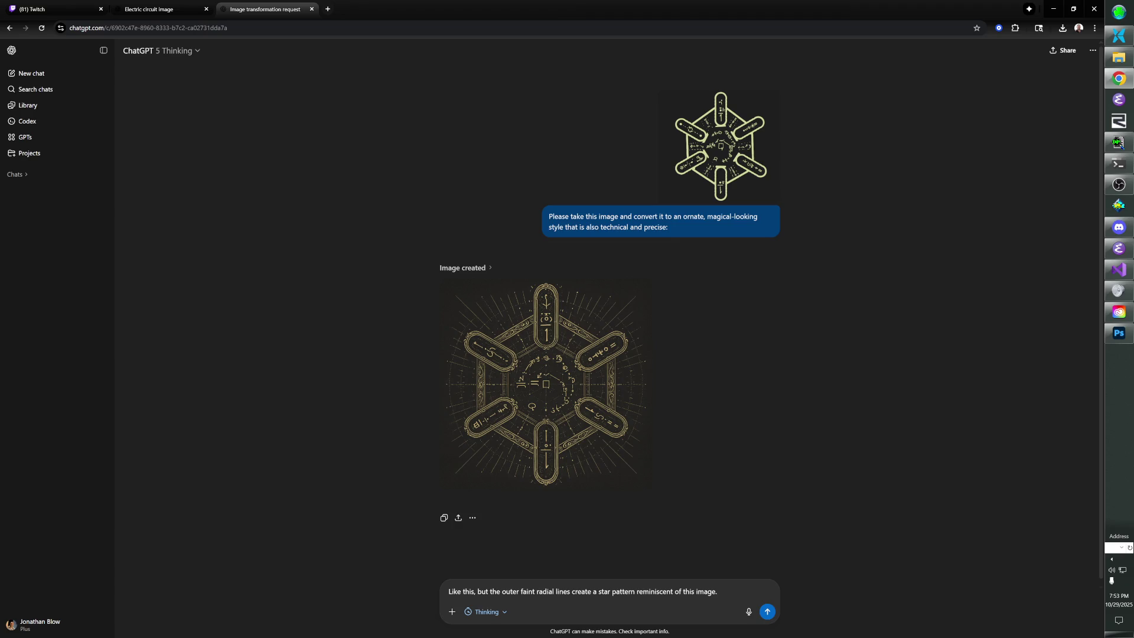
{"action": "key", "text": "alt+Tab"}
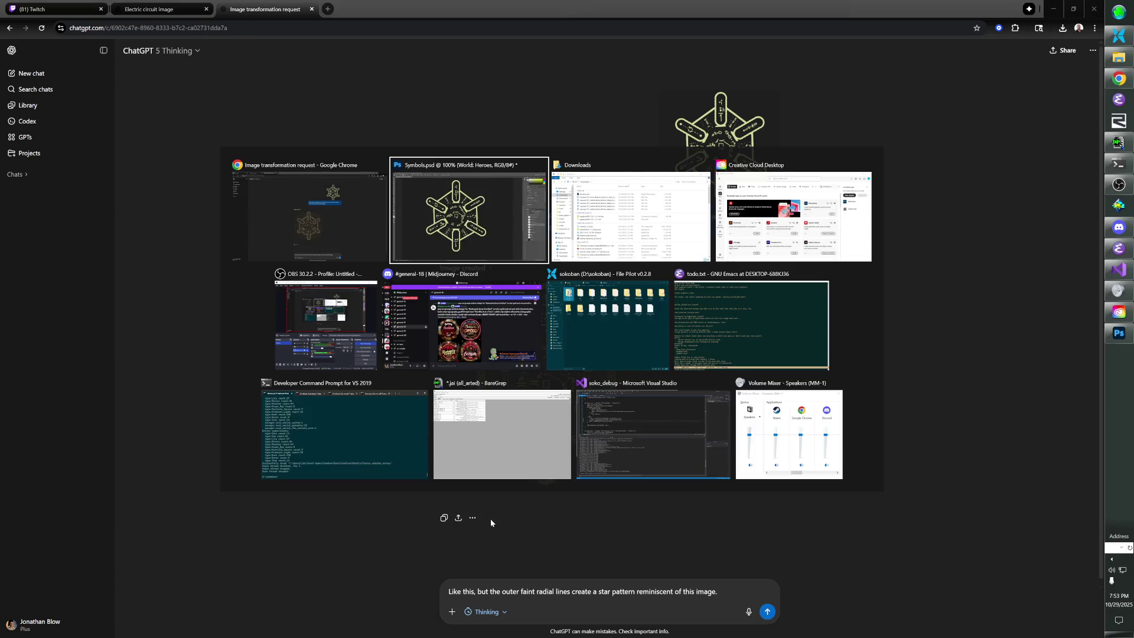
{"action": "left_click", "coordinate": [363, 424]}
Launch Order of the Sinking Star, move the character aside, and snip the floor's star mosaic.
{"action": "key", "text": "Up"}
{"action": "key", "text": "Return"}
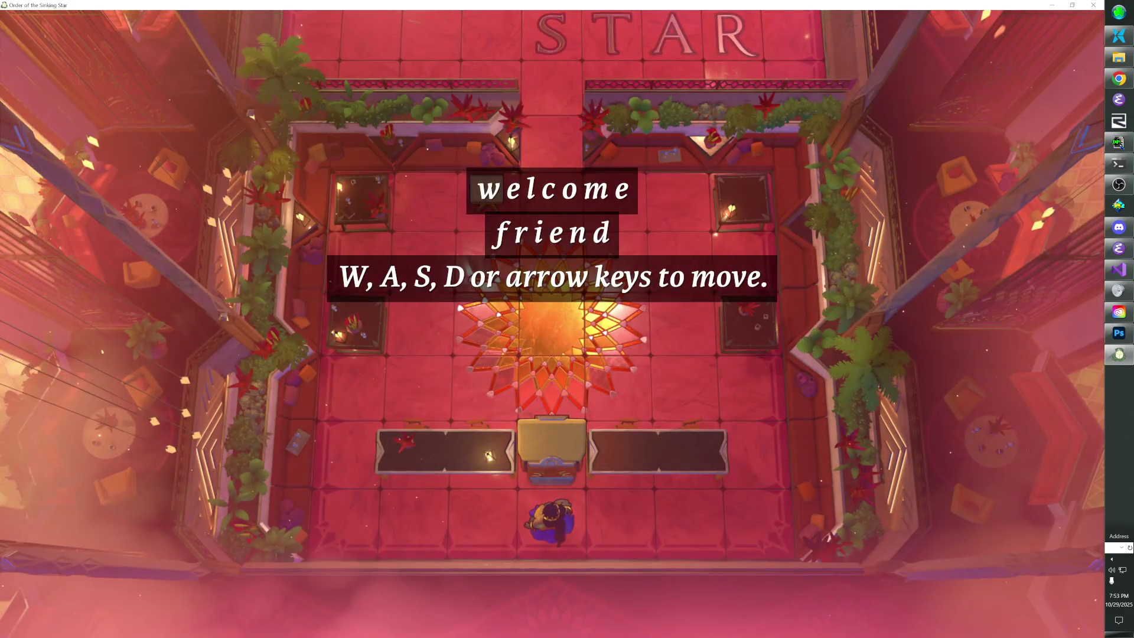
{"action": "key", "text": "a"}
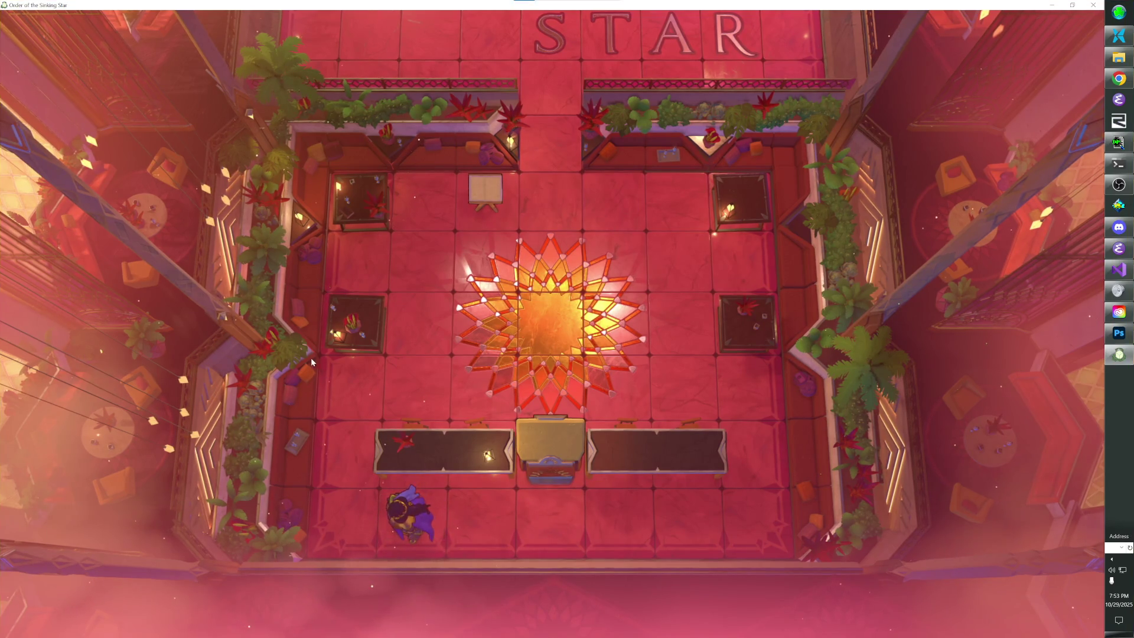
{"action": "key", "text": "super+shift+s"}
{"action": "mouse_move", "coordinate": [445, 223]}
{"action": "left_mouse_down"}
{"action": "mouse_move", "coordinate": [622, 348]}
{"action": "mouse_move", "coordinate": [668, 430]}
{"action": "mouse_move", "coordinate": [652, 419]}
{"action": "left_mouse_up"}
{"action": "key", "text": "alt+Tab"}
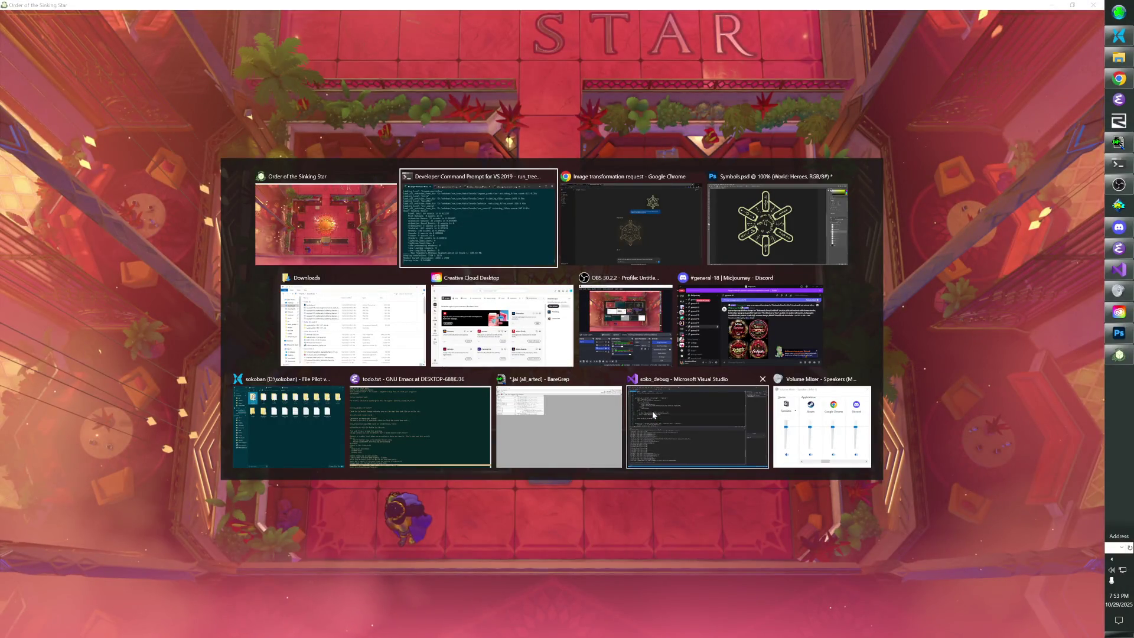
{"action": "key", "text": "alt+Tab"}
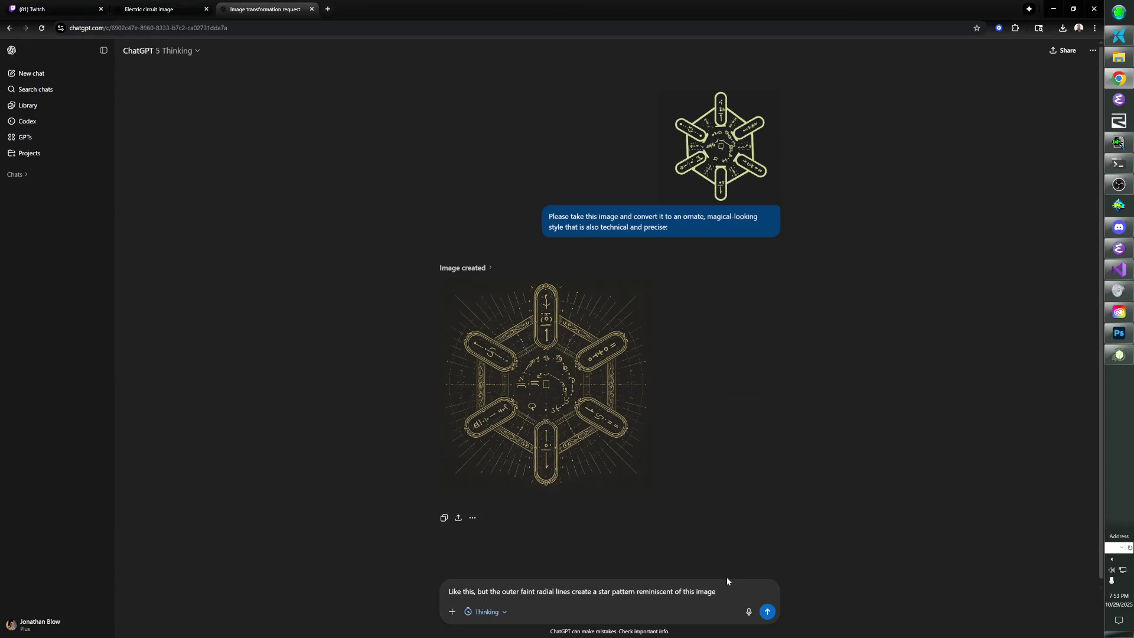
Send the star render as reference, asking to keep only its star shape as faint dotted lines.
{"action": "type", "text": "it as a"}
{"action": "key", "text": "BackSpace"}
{"action": "key", "text": "BackSpace"}
{"action": "type", "text": "faint dotted lines; this image "}
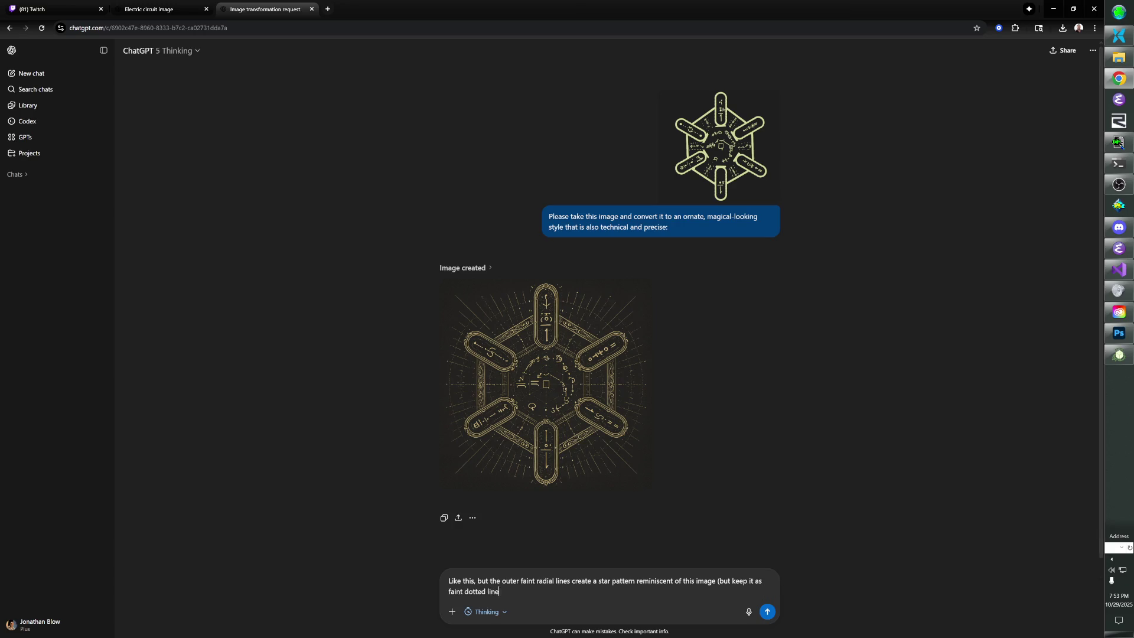
{"action": "type", "text": "I am giving you now is"}
{"action": "type", "text": " from a render, but on"}
{"action": "key", "text": "BackSpace"}
{"action": "key", "text": "BackSpace"}
{"action": "type", "text": "we only want to note the star shape, n"}
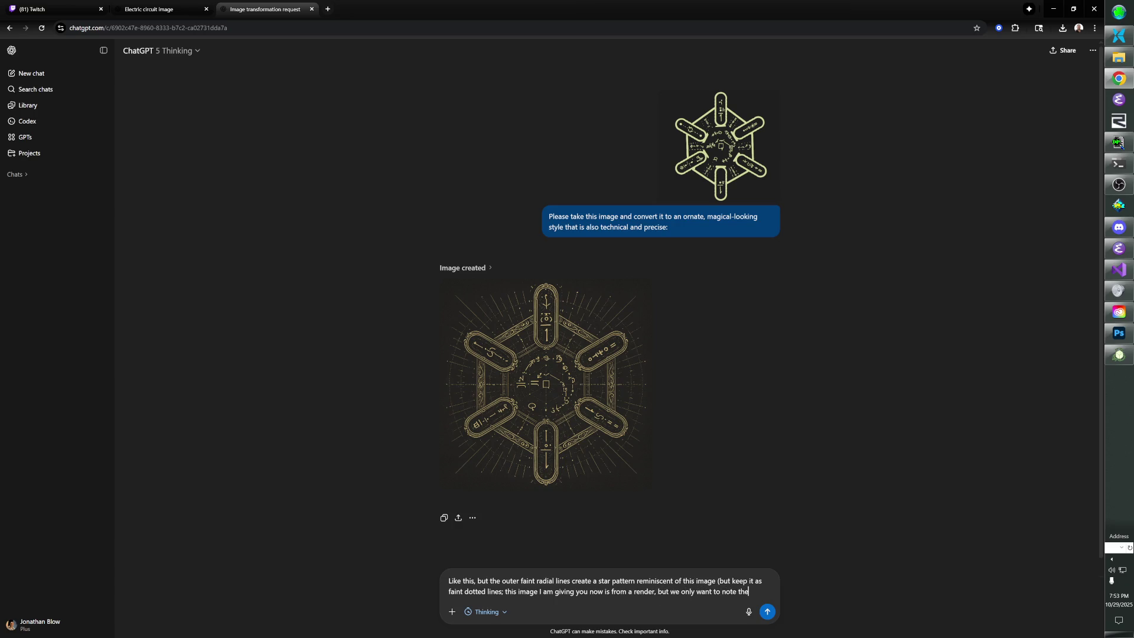
{"action": "type", "text": "ot the "}
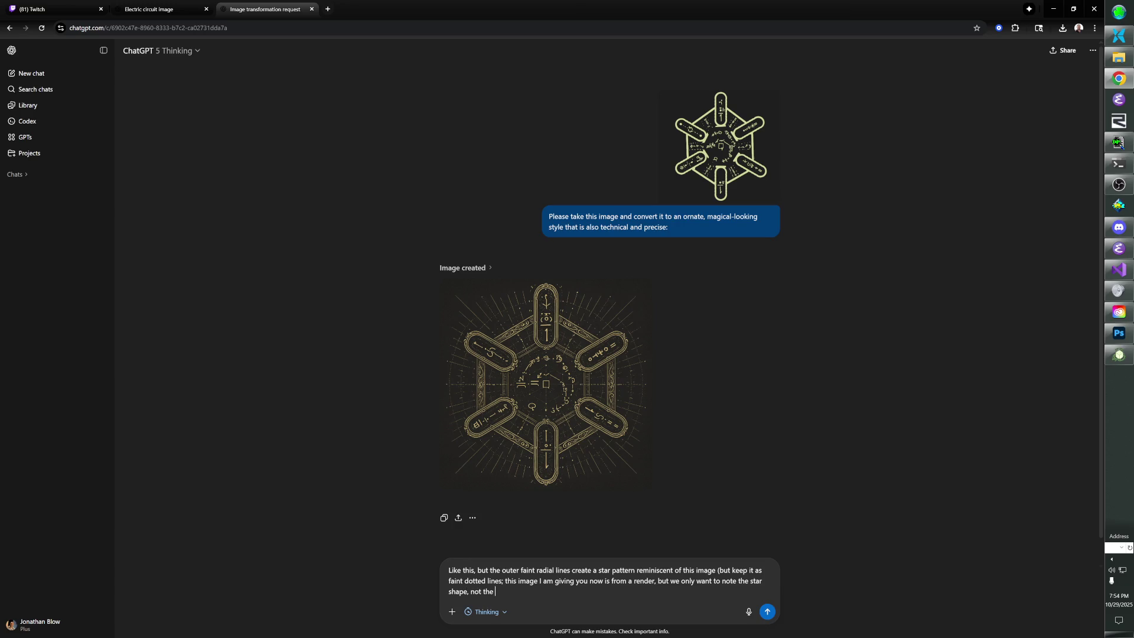
{"action": "type", "text": "materiality "}
{"action": "type", "text": ", color"}
{"action": "type", "text": "s or any other aspe"}
{"action": "type", "text": "ct of the image)."}
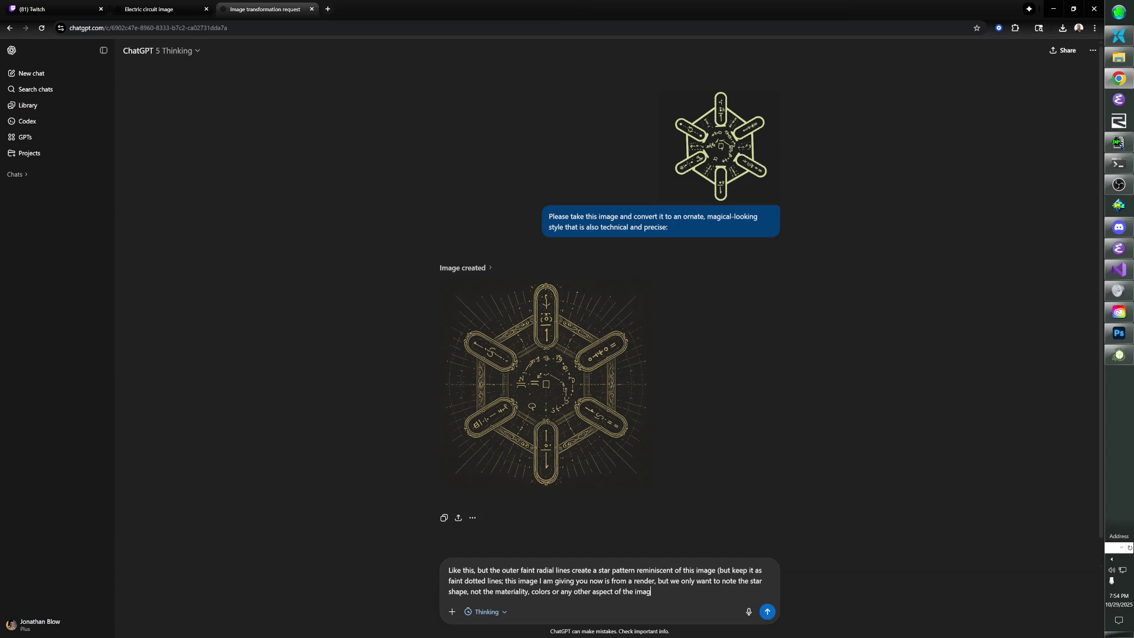
{"action": "key", "text": "ctrl+v"}
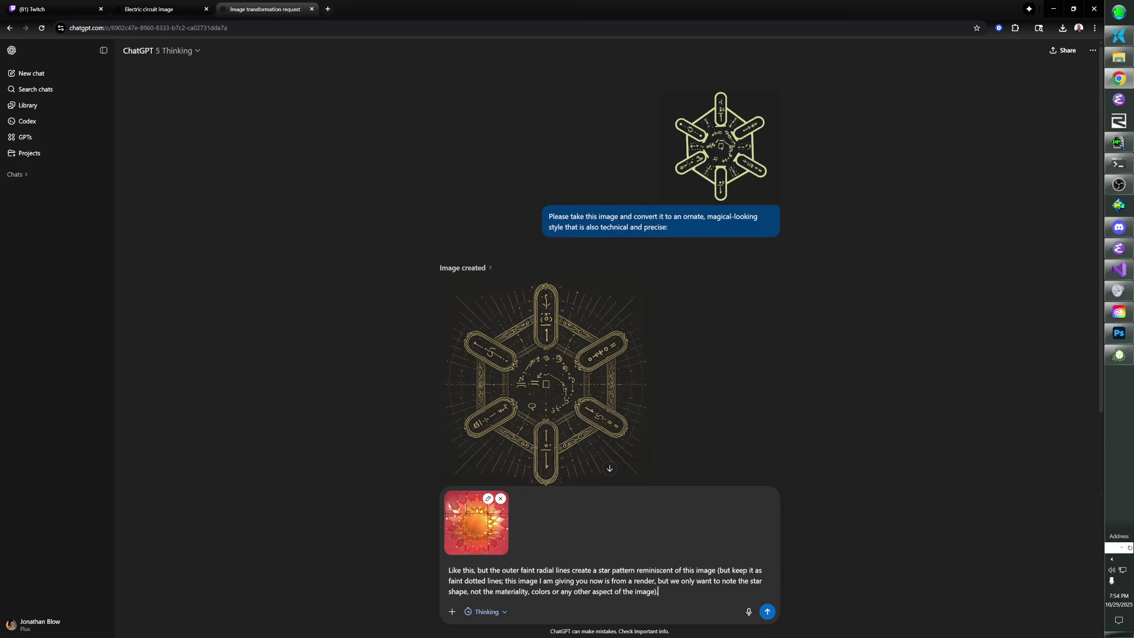
{"action": "key", "text": "Return"}
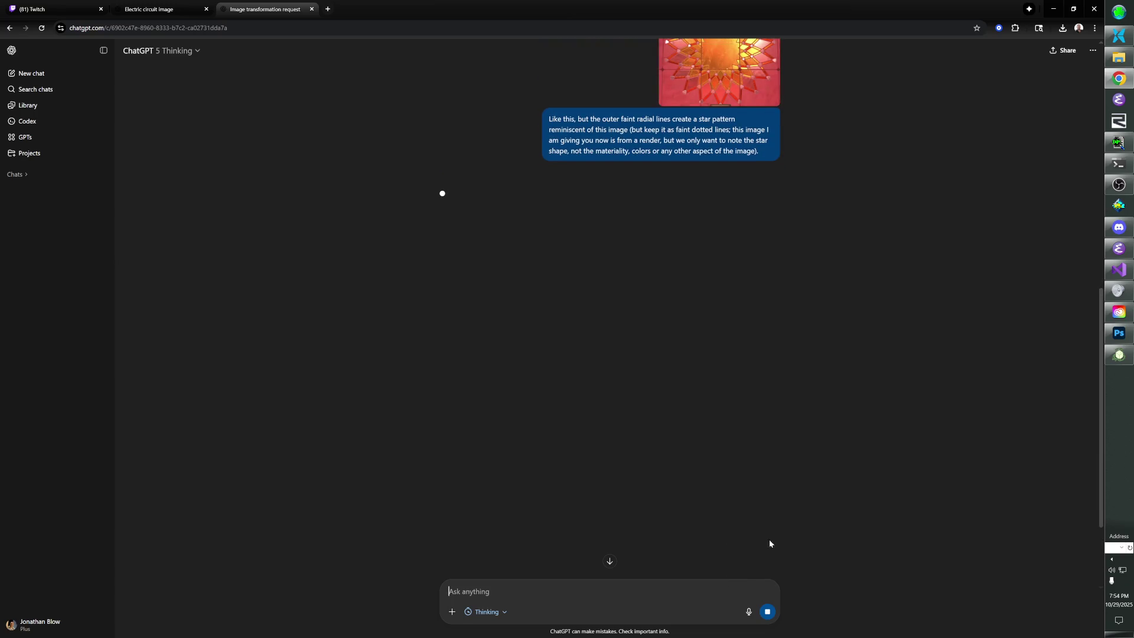
{"action": "scroll", "coordinate": [829, 413], "scroll_direction": "up", "scroll_amount": 3}
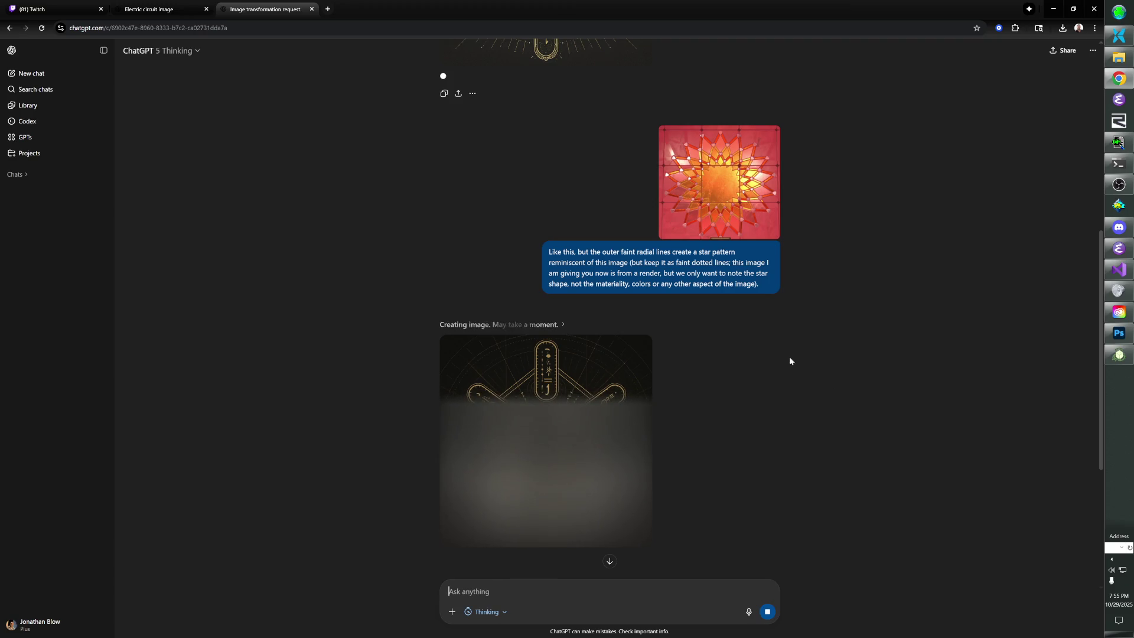
{"action": "scroll", "coordinate": [789, 356], "scroll_direction": "up", "scroll_amount": 6}
{"action": "scroll", "coordinate": [712, 345], "scroll_direction": "down", "scroll_amount": 7}
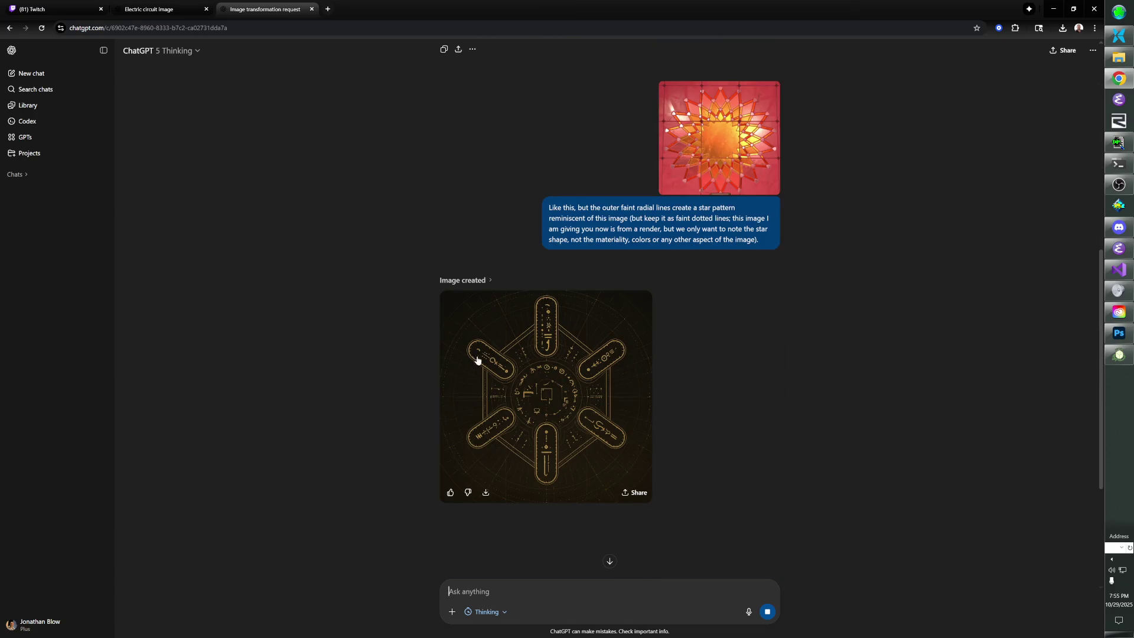
{"action": "scroll", "coordinate": [499, 360], "scroll_direction": "up", "scroll_amount": 5}
{"action": "scroll", "coordinate": [557, 200], "scroll_direction": "down", "scroll_amount": 6}
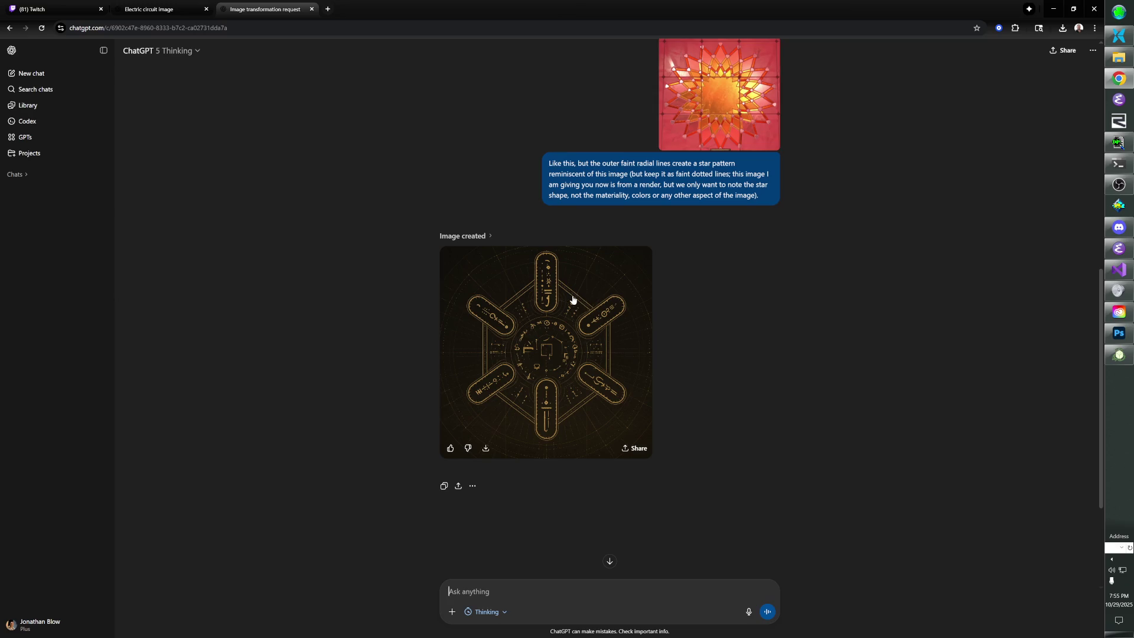
{"action": "scroll", "coordinate": [561, 301], "scroll_direction": "up", "scroll_amount": 4}
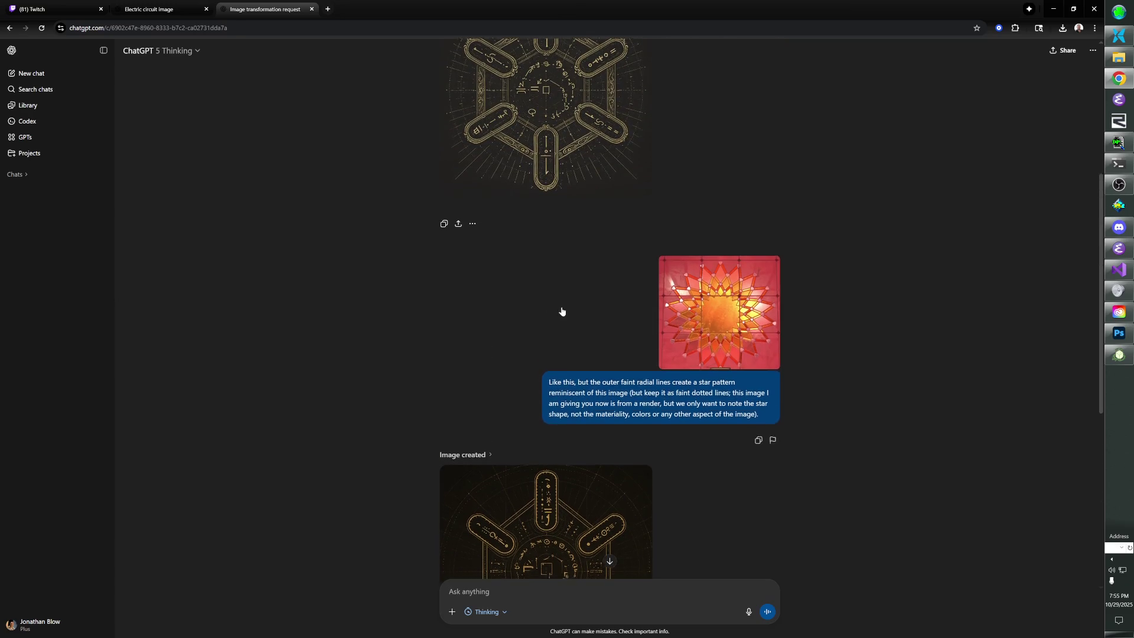
{"action": "scroll", "coordinate": [561, 300], "scroll_direction": "down", "scroll_amount": 3}
{"action": "right_click", "coordinate": [559, 367]}
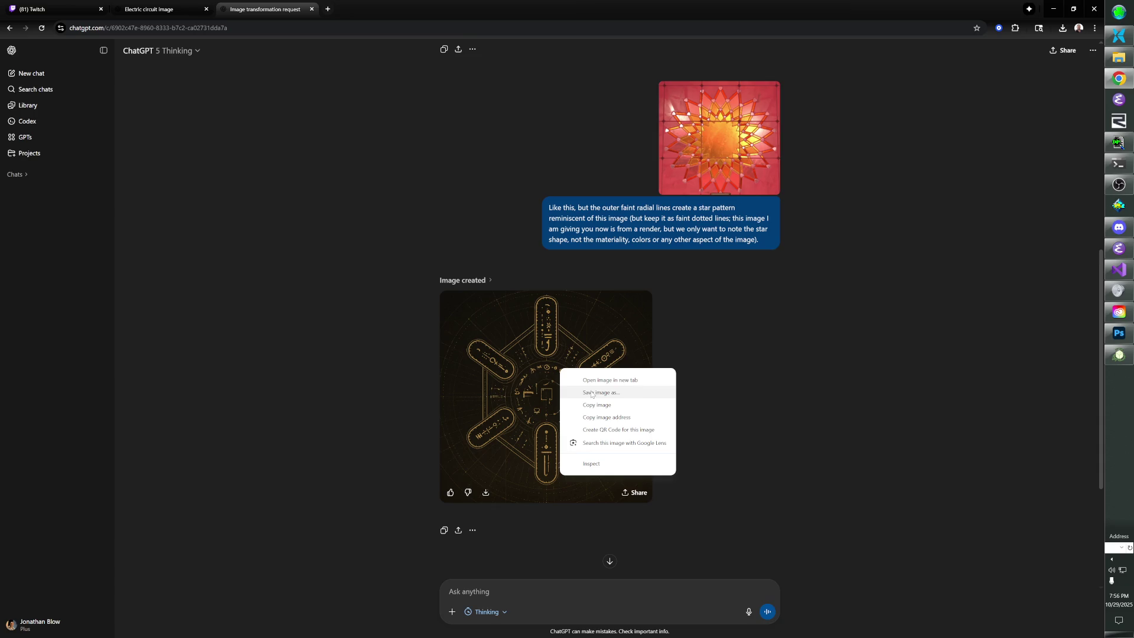
Save the generated hexagon symbol image to the References folder.
{"action": "left_click", "coordinate": [591, 395]}
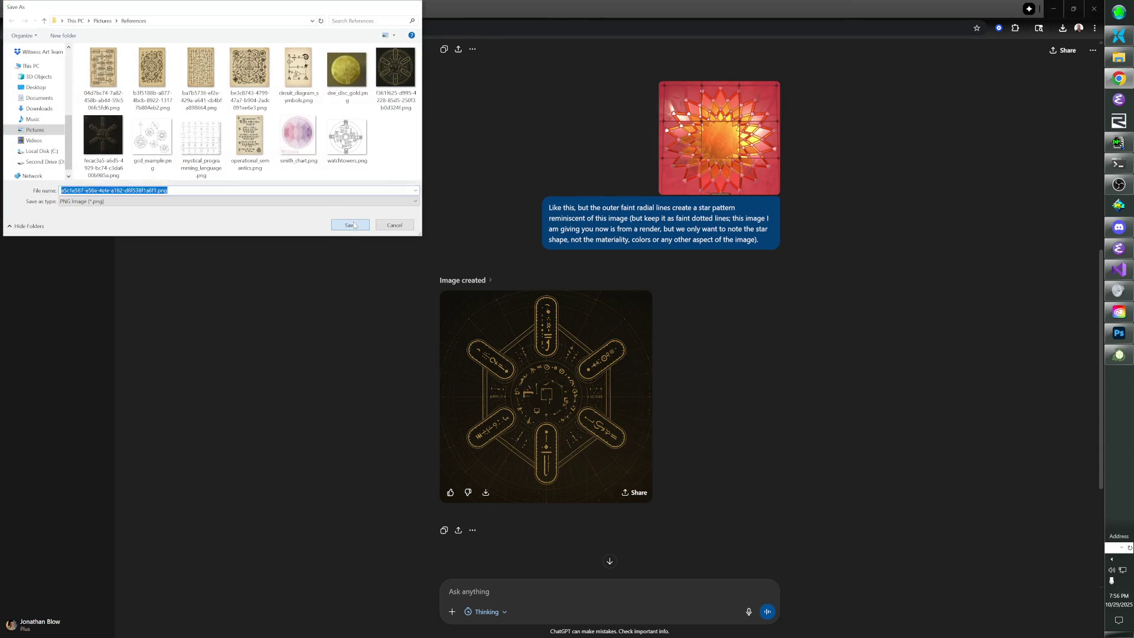
{"action": "left_click", "coordinate": [351, 224]}
{"action": "scroll", "coordinate": [703, 374], "scroll_direction": "down", "scroll_amount": 2}
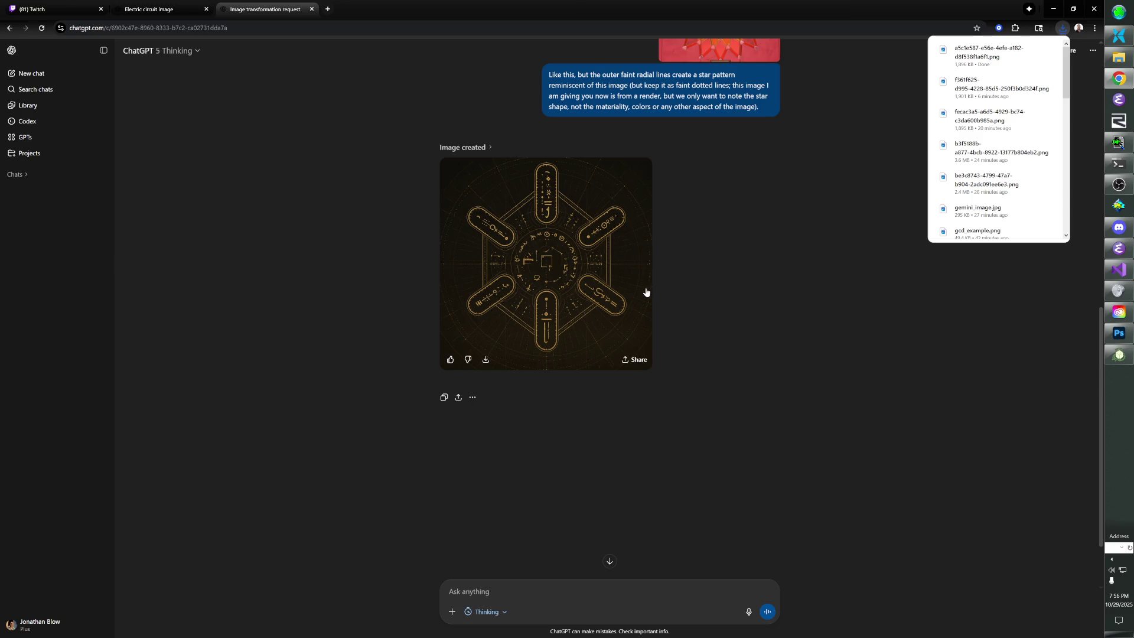
{"action": "scroll", "coordinate": [697, 415], "scroll_direction": "up", "scroll_amount": 4}
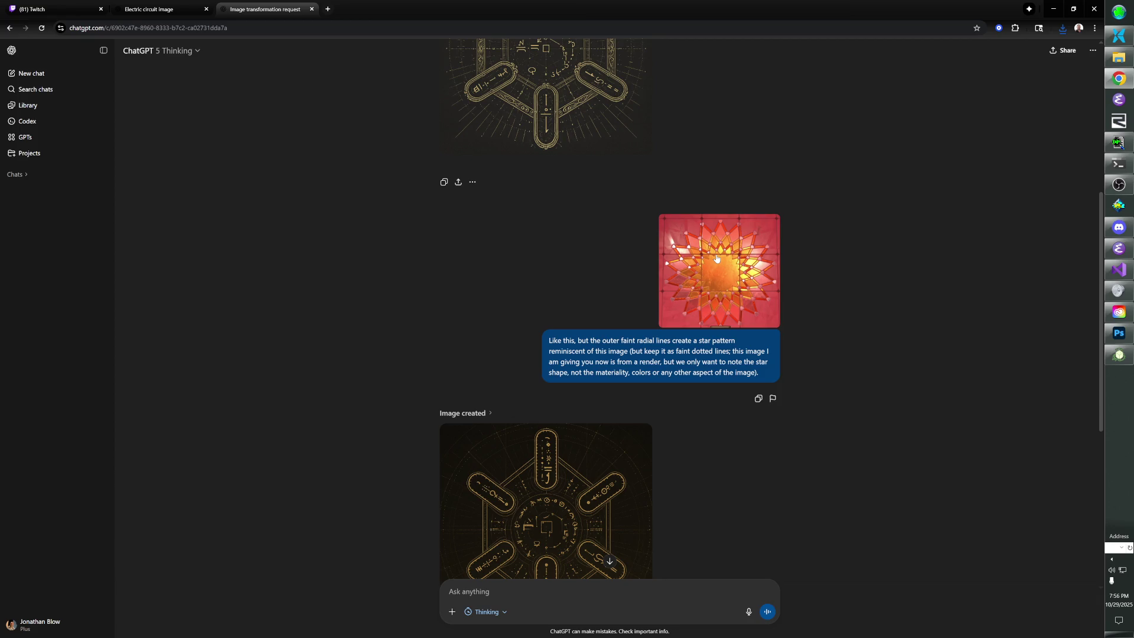
{"action": "scroll", "coordinate": [608, 397], "scroll_direction": "down", "scroll_amount": 2}
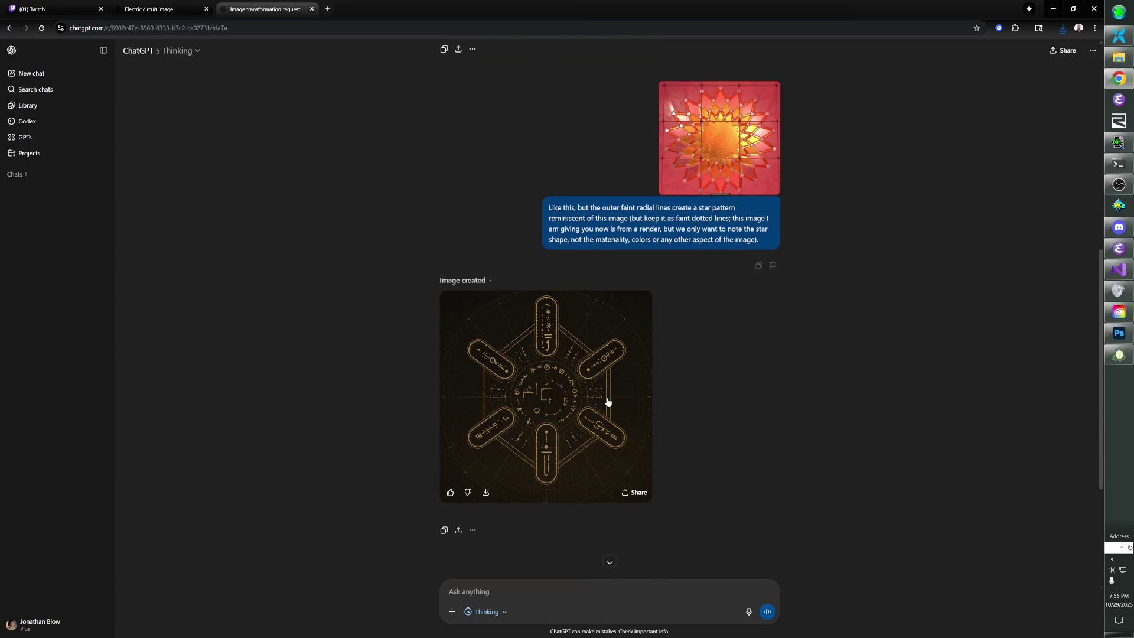
{"action": "scroll", "coordinate": [607, 402], "scroll_direction": "up", "scroll_amount": 2}
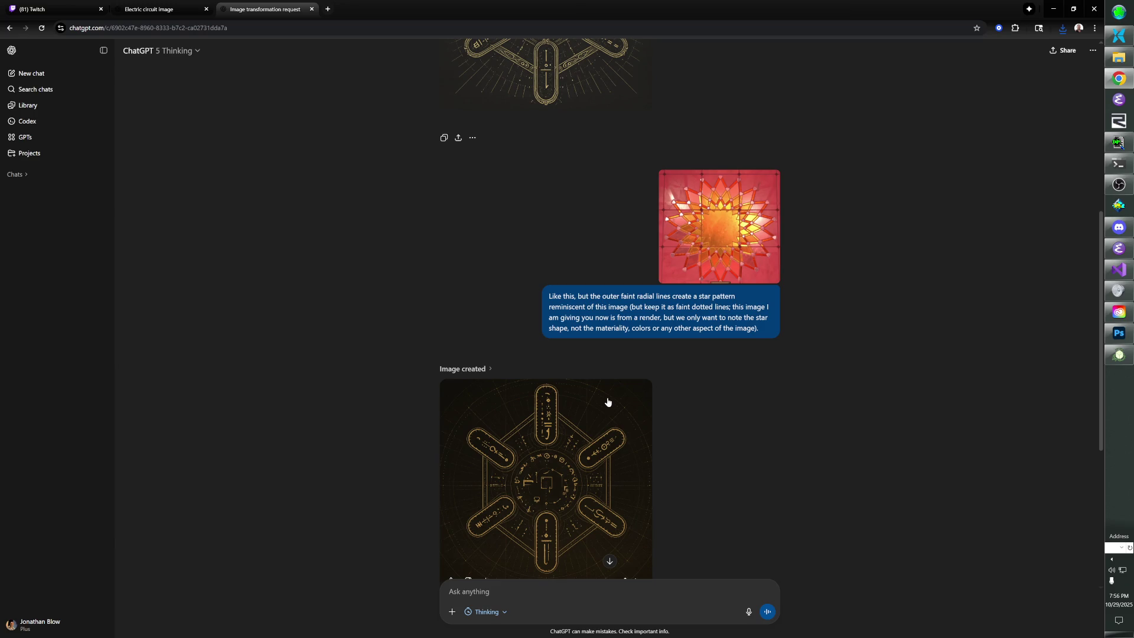
Save the red star reference image as star.png in References.
{"action": "right_click", "coordinate": [716, 206]}
{"action": "left_click", "coordinate": [744, 230]}
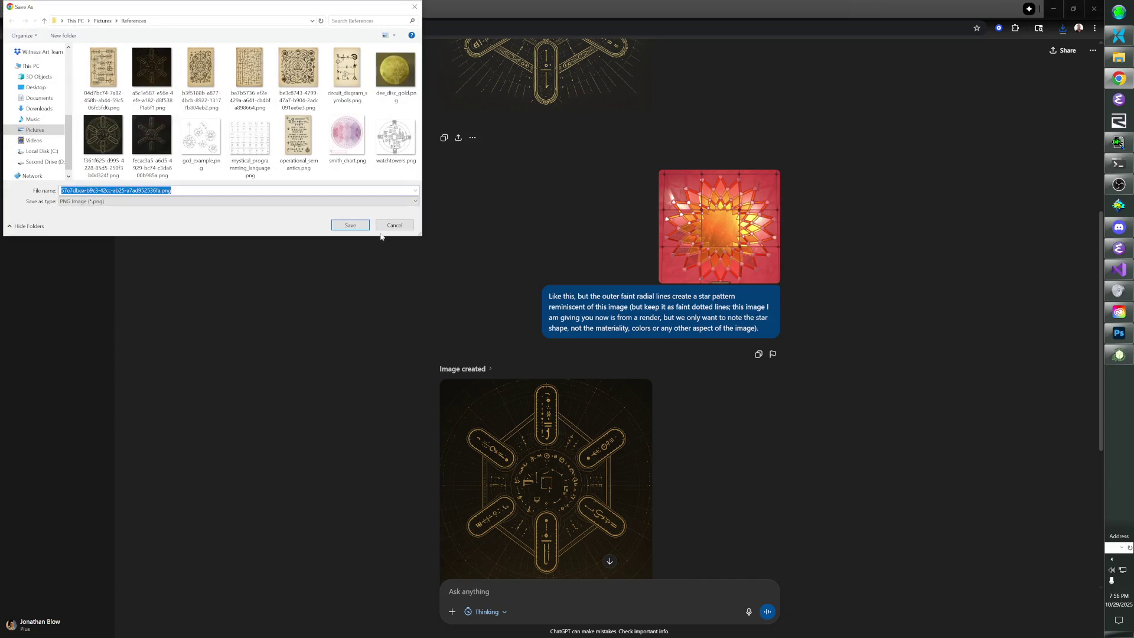
{"action": "type", "text": "star.png"}
{"action": "left_click", "coordinate": [353, 222]}
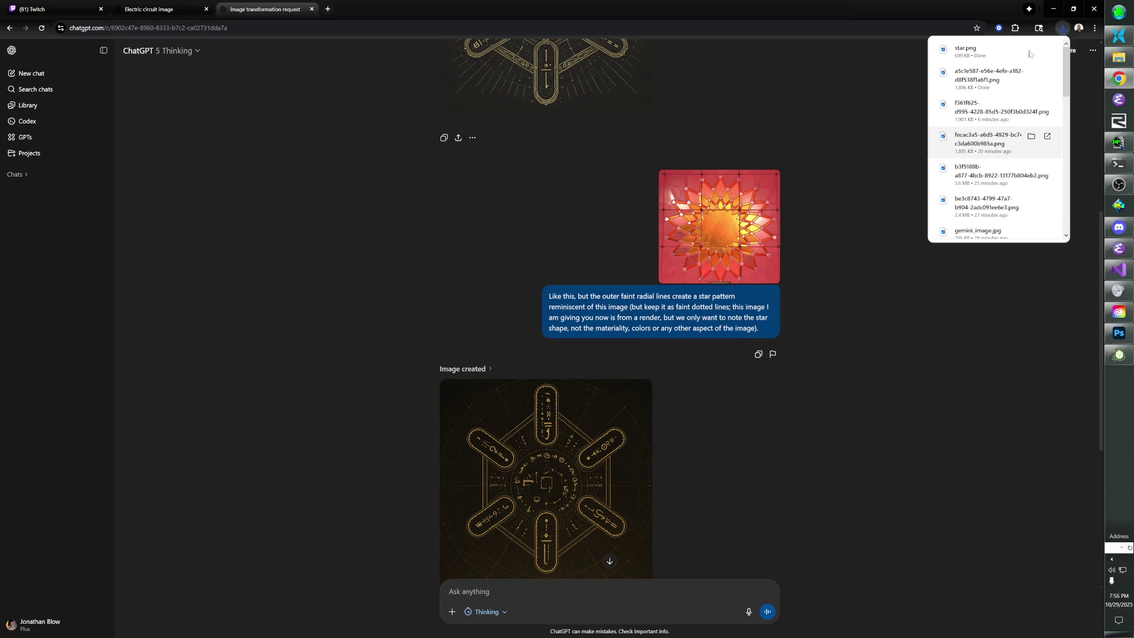
{"action": "left_click", "coordinate": [900, 155]}
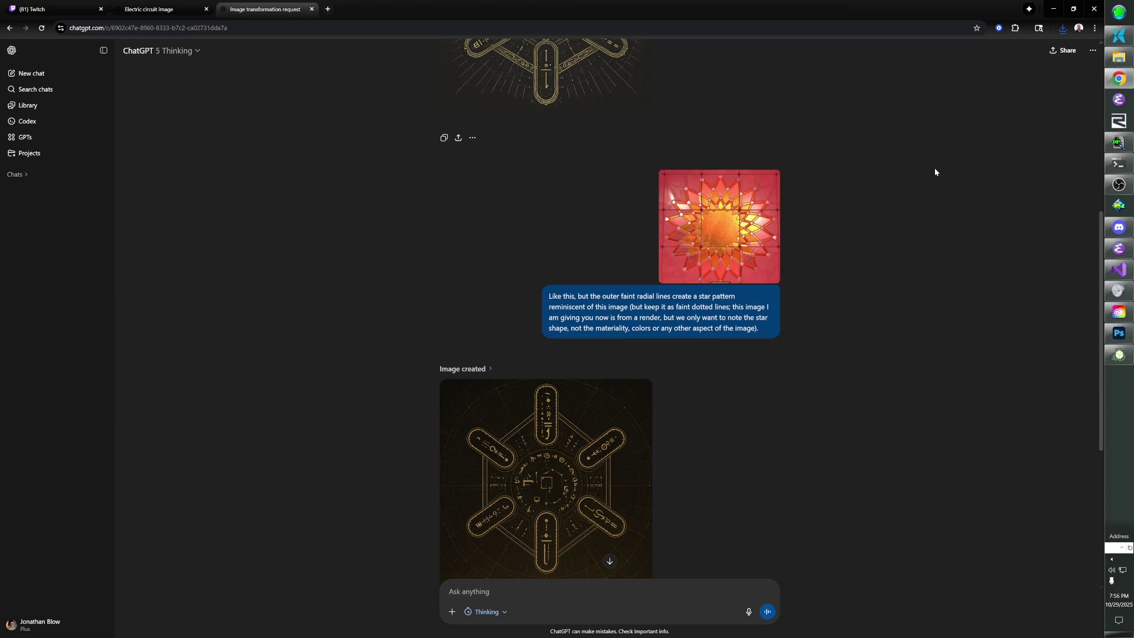
{"action": "scroll", "coordinate": [920, 172], "scroll_direction": "up", "scroll_amount": 3}
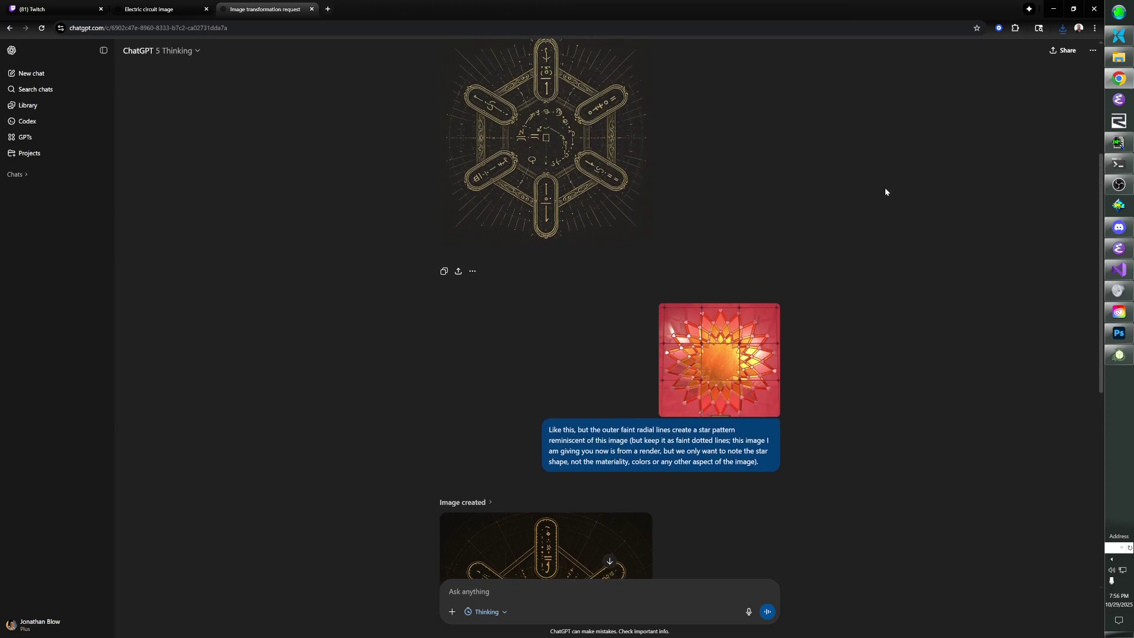
{"action": "scroll", "coordinate": [803, 245], "scroll_direction": "down", "scroll_amount": 4}
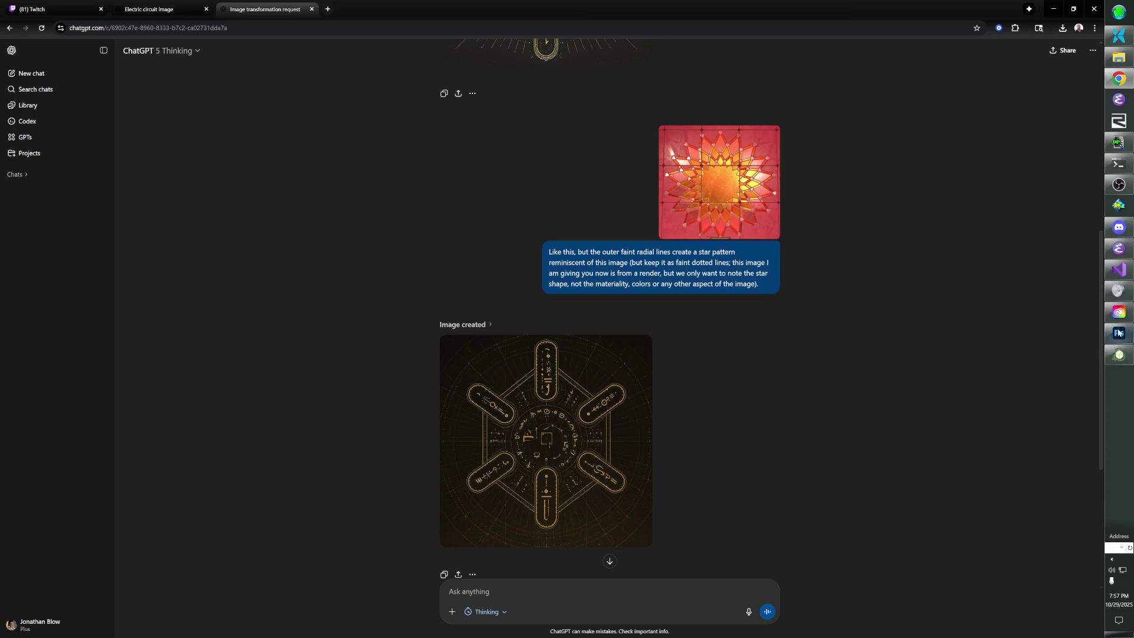
{"action": "mouse_move", "coordinate": [1132, 285]}
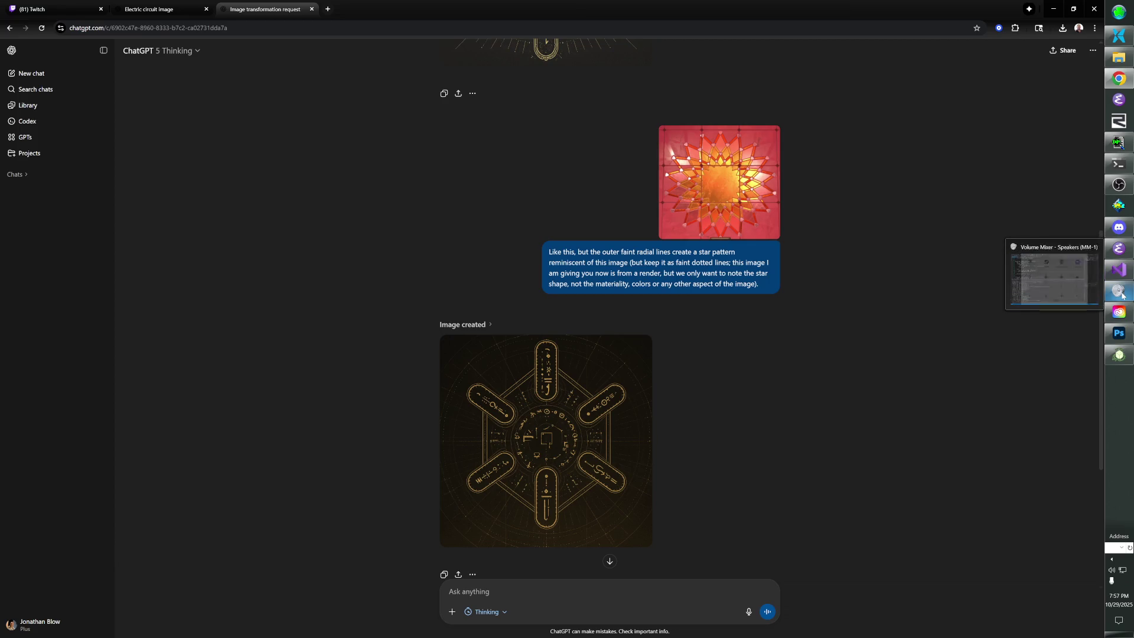
{"action": "left_click", "coordinate": [1120, 333]}
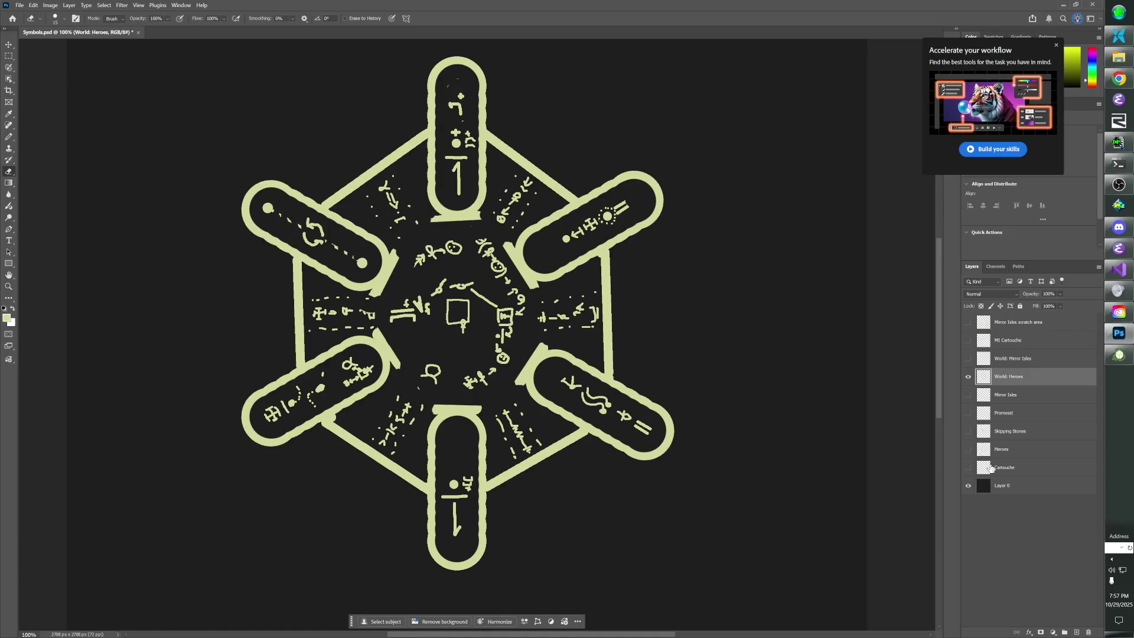
Paste the red star image into Symbols.psd, enlarge it to about 131%, and move it left and down.
{"action": "left_click", "coordinate": [1072, 632]}
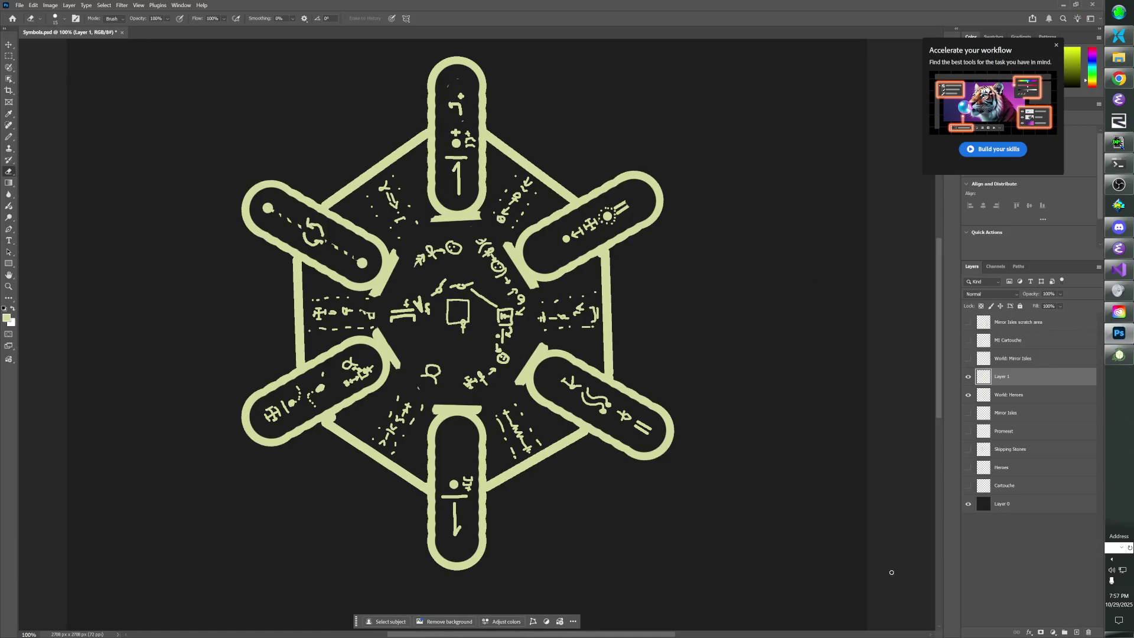
{"action": "key", "text": "ctrl+v"}
{"action": "key", "text": "ctrl+t"}
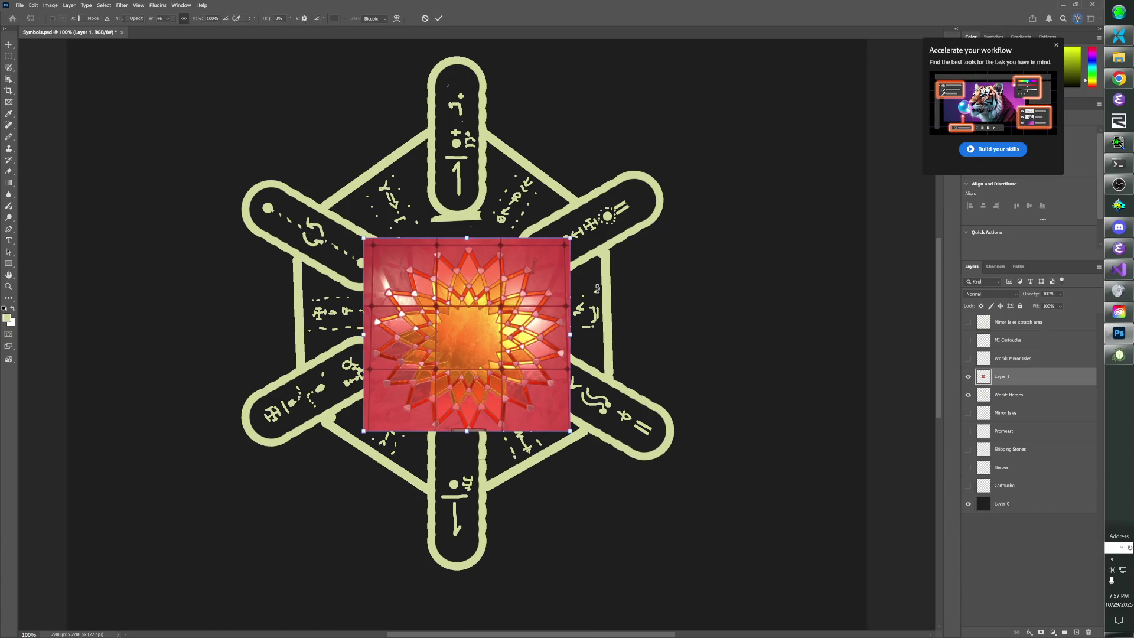
{"action": "mouse_move", "coordinate": [570, 239]}
{"action": "left_mouse_down"}
{"action": "mouse_move", "coordinate": [754, 139]}
{"action": "mouse_move", "coordinate": [830, 75]}
{"action": "left_mouse_up"}
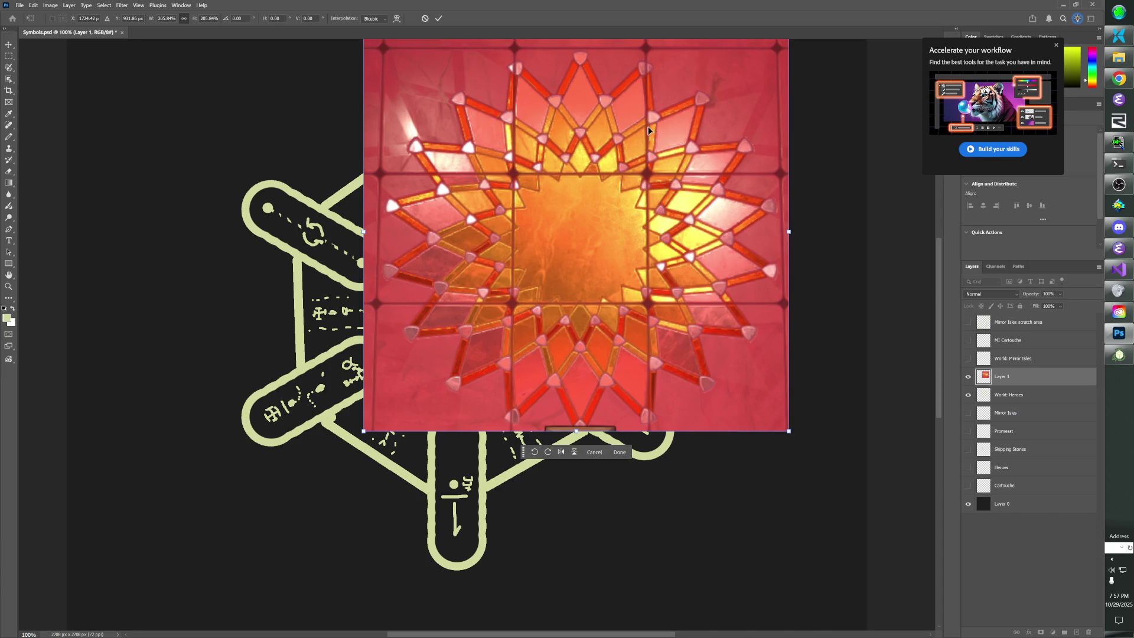
{"action": "left_click", "coordinate": [9, 44]}
{"action": "mouse_move", "coordinate": [538, 202]}
{"action": "left_mouse_down"}
{"action": "mouse_move", "coordinate": [501, 253]}
{"action": "mouse_move", "coordinate": [426, 296]}
{"action": "mouse_move", "coordinate": [417, 284]}
{"action": "left_mouse_up"}
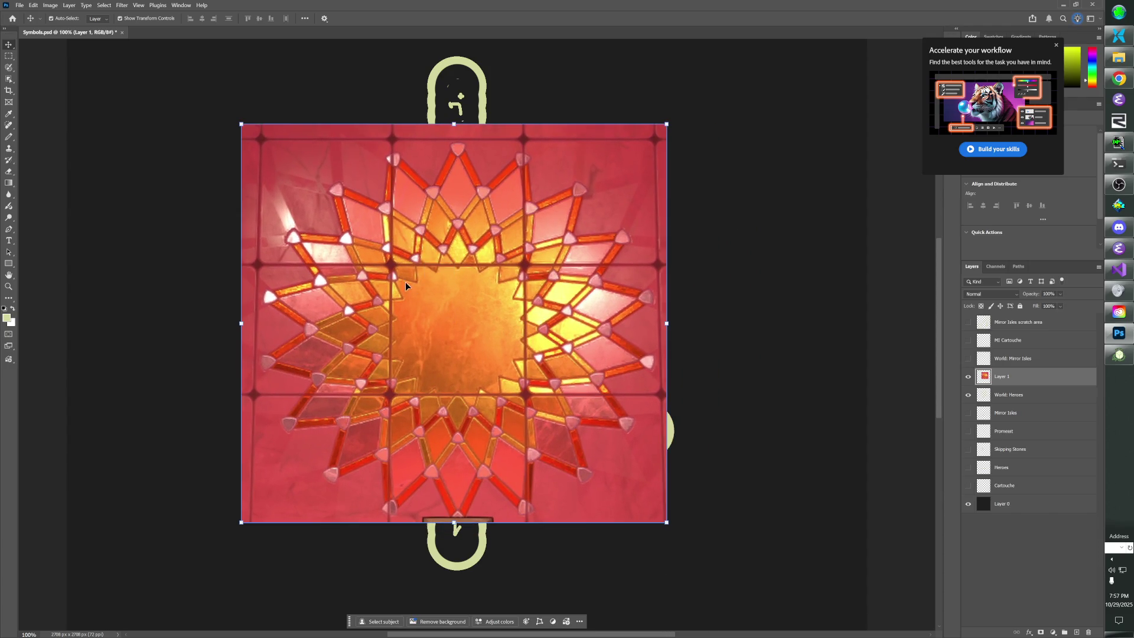
{"action": "mouse_move", "coordinate": [514, 212]}
{"action": "left_mouse_down"}
{"action": "mouse_move", "coordinate": [478, 246]}
{"action": "mouse_move", "coordinate": [337, 314]}
{"action": "mouse_move", "coordinate": [363, 301]}
{"action": "left_mouse_up"}
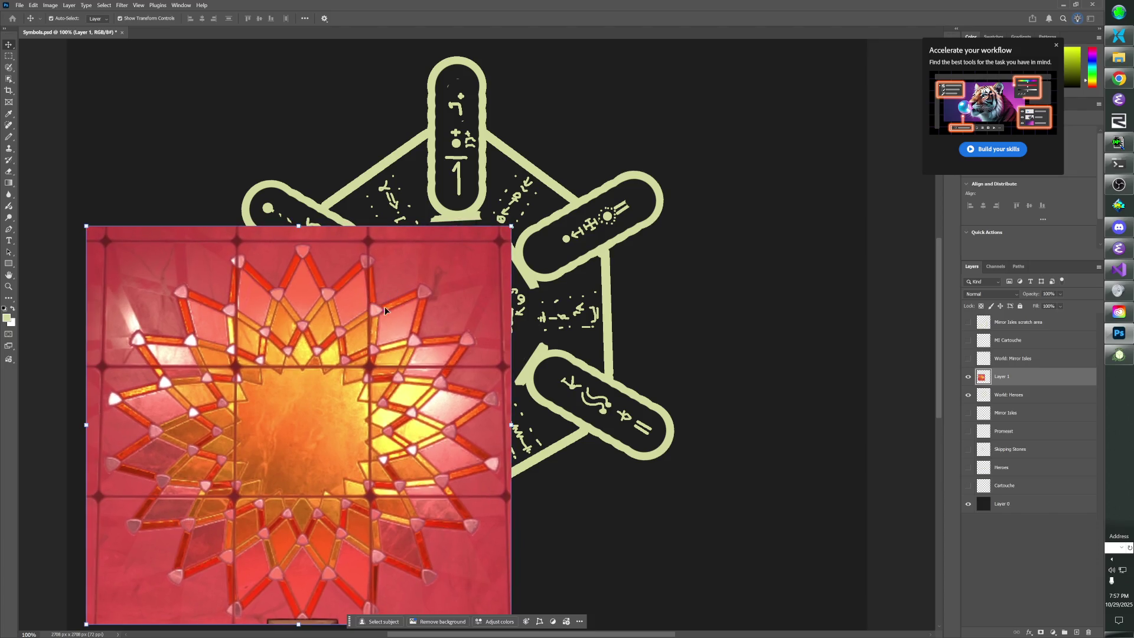
Enlarge the star to about 147%, set it to 50% opacity, and align it over the hexagon.
{"action": "left_click", "coordinate": [510, 227]}
{"action": "mouse_move", "coordinate": [510, 228]}
{"action": "left_mouse_down"}
{"action": "mouse_move", "coordinate": [709, 88]}
{"action": "mouse_move", "coordinate": [745, 108]}
{"action": "mouse_move", "coordinate": [766, 95]}
{"action": "left_mouse_up"}
{"action": "left_click", "coordinate": [9, 45]}
{"action": "left_click_drag", "start_coordinate": [362, 250], "coordinate": [431, 251]}
{"action": "left_click", "coordinate": [860, 414]}
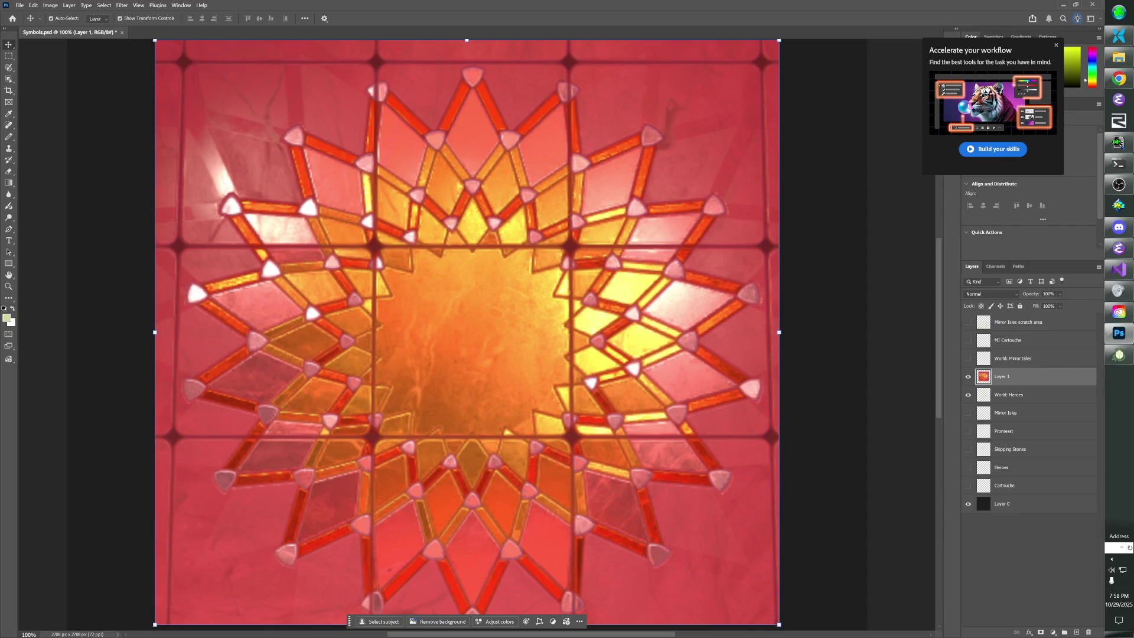
{"action": "type", "text": "50"}
{"action": "key", "text": "Return"}
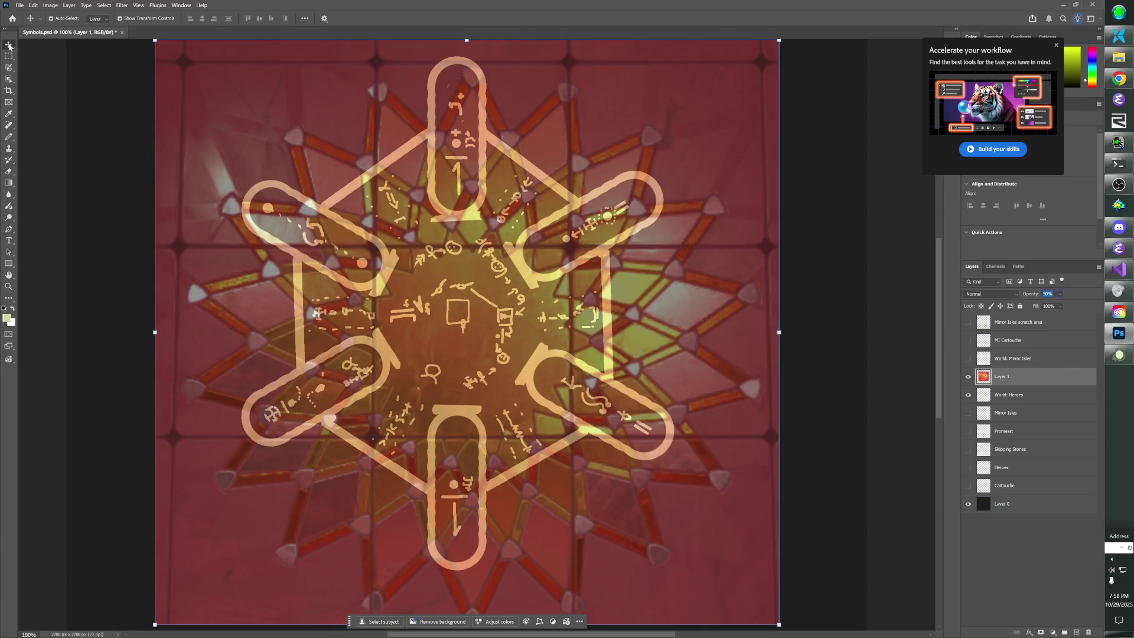
{"action": "left_click_drag", "start_coordinate": [473, 346], "coordinate": [452, 340]}
{"action": "left_click_drag", "start_coordinate": [452, 336], "coordinate": [451, 314]}
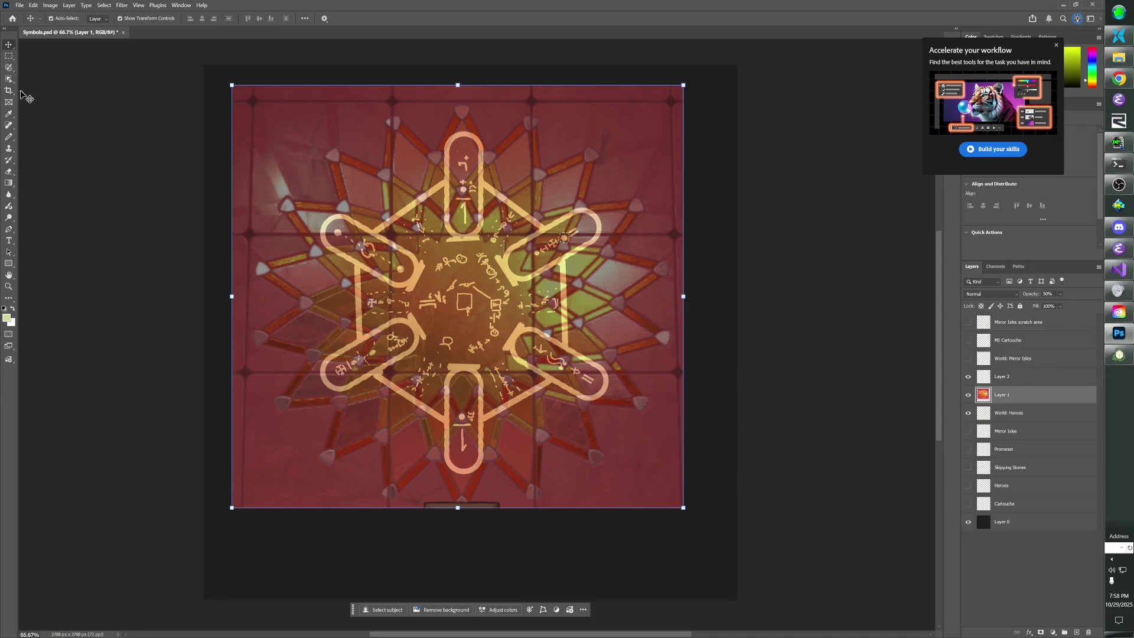
Browse the eraser, clone, brush, healing, eyedropper, frame and selection tool groups in the toolbar.
{"action": "left_click", "coordinate": [10, 173]}
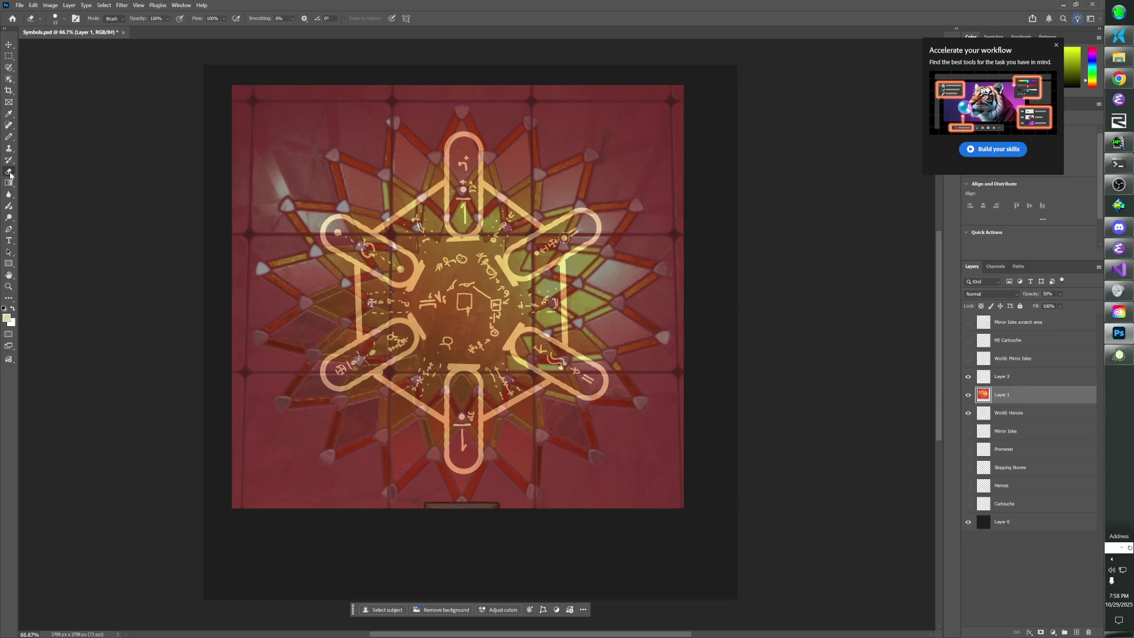
{"action": "right_click", "coordinate": [11, 174]}
{"action": "left_click", "coordinate": [9, 162]}
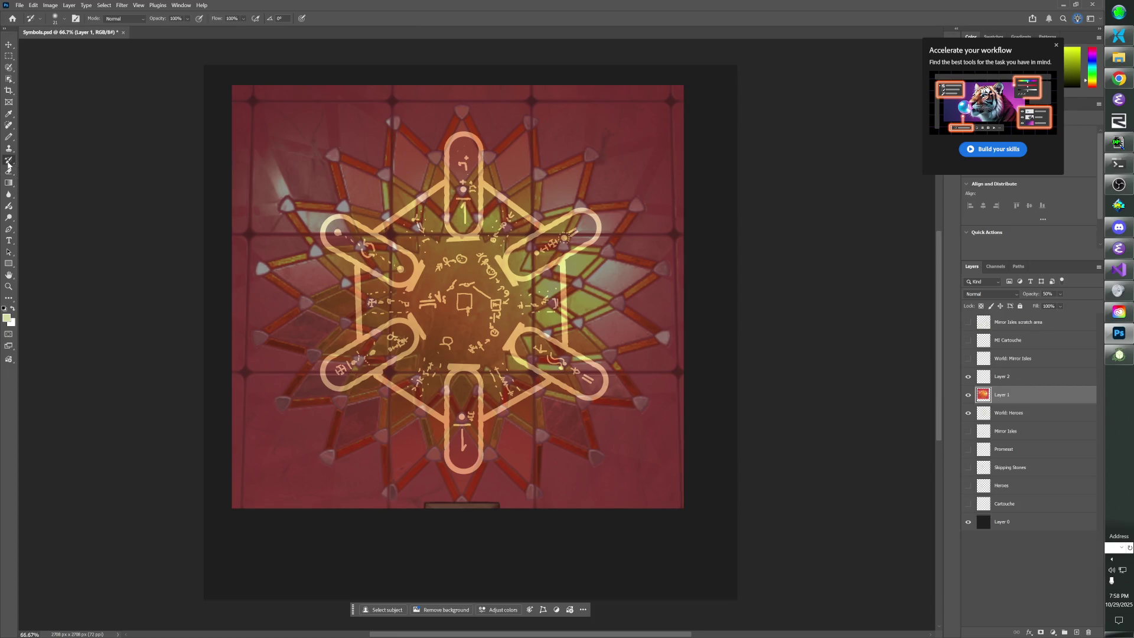
{"action": "left_click", "coordinate": [10, 153]}
{"action": "left_click", "coordinate": [10, 141]}
{"action": "right_click", "coordinate": [10, 141]}
{"action": "left_click", "coordinate": [8, 126]}
{"action": "right_click", "coordinate": [9, 126]}
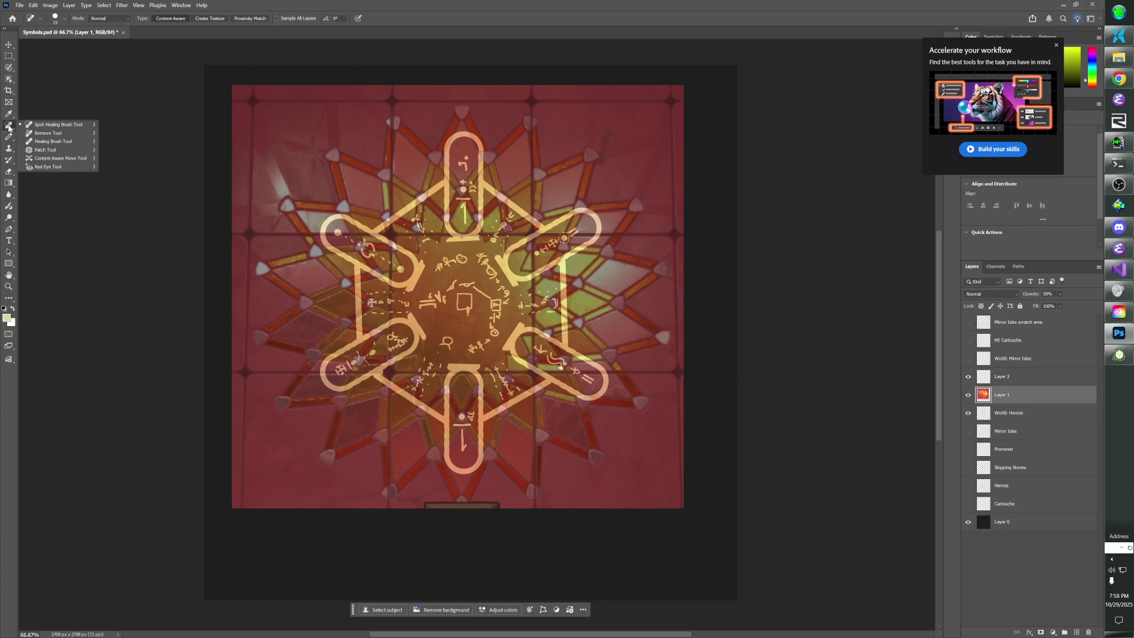
{"action": "left_click", "coordinate": [7, 117]}
{"action": "right_click", "coordinate": [7, 117]}
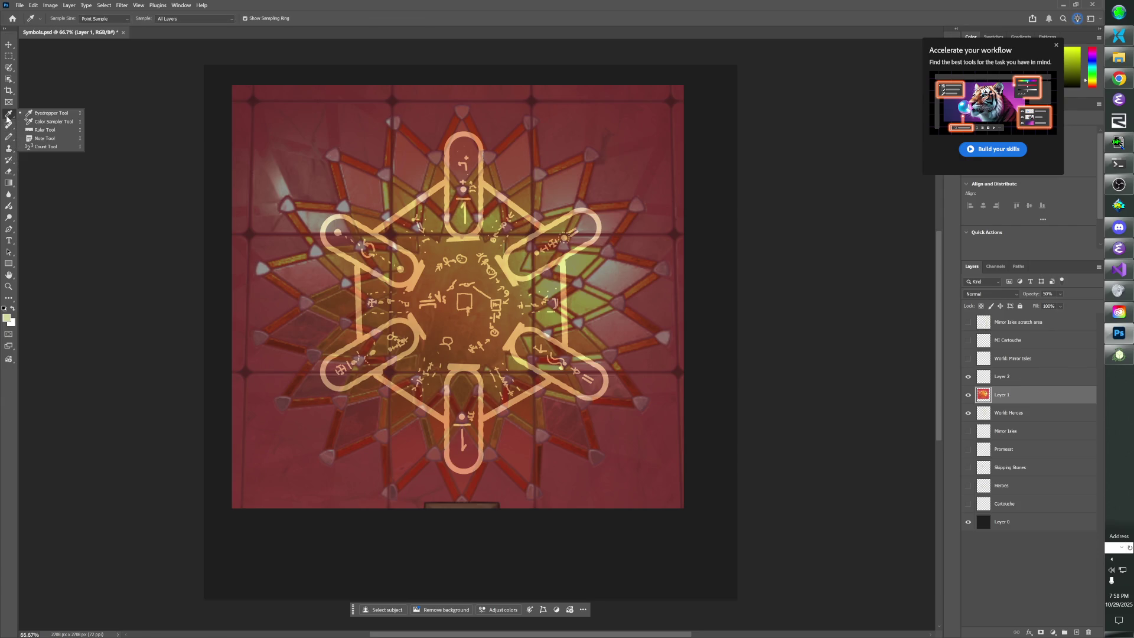
{"action": "left_click", "coordinate": [11, 102]}
{"action": "left_click", "coordinate": [9, 66]}
{"action": "right_click", "coordinate": [9, 66]}
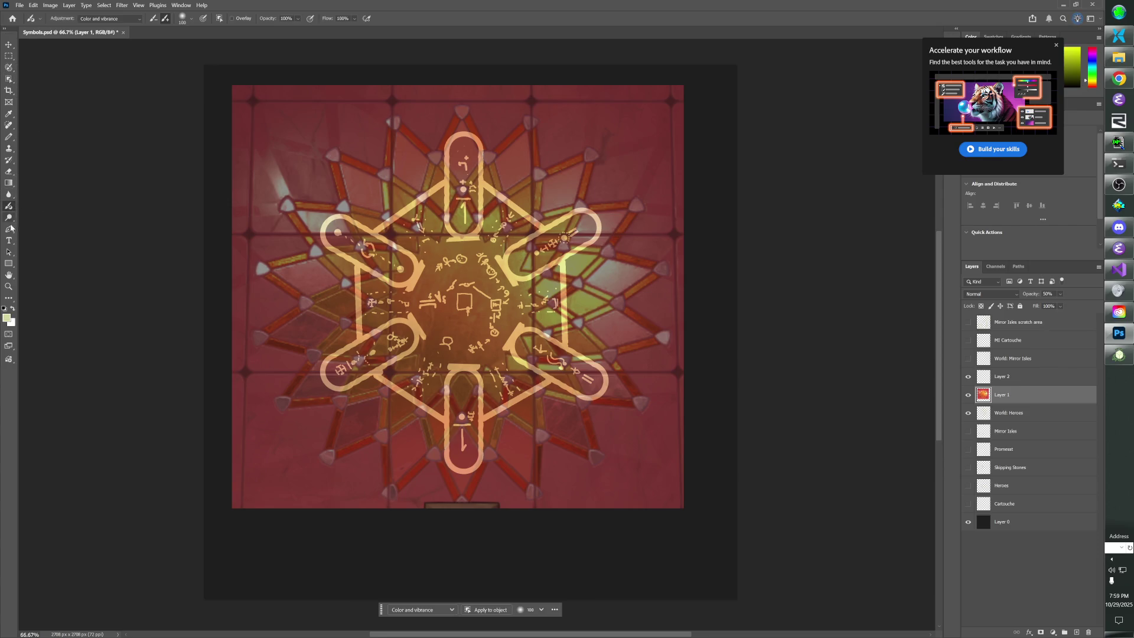
Try the gradient, history brush, healing, brush and eyedropper tools, then pick the Object Selection tool (W).
{"action": "left_click", "coordinate": [8, 183]}
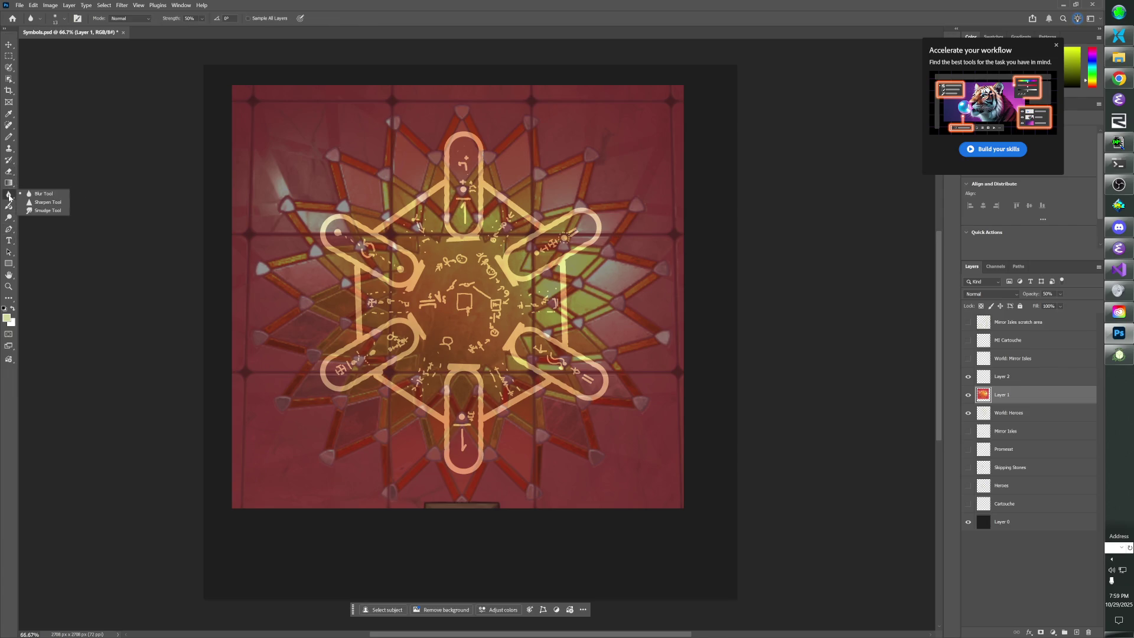
{"action": "left_click", "coordinate": [9, 160]}
{"action": "left_click", "coordinate": [12, 128]}
{"action": "left_click", "coordinate": [11, 135]}
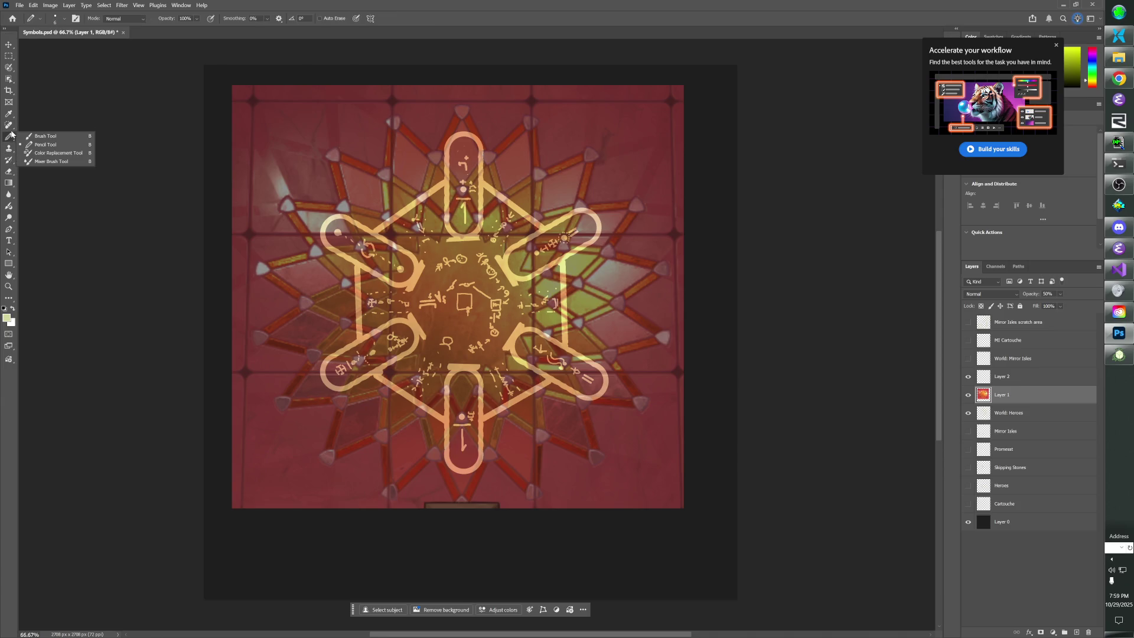
{"action": "left_click", "coordinate": [11, 116]}
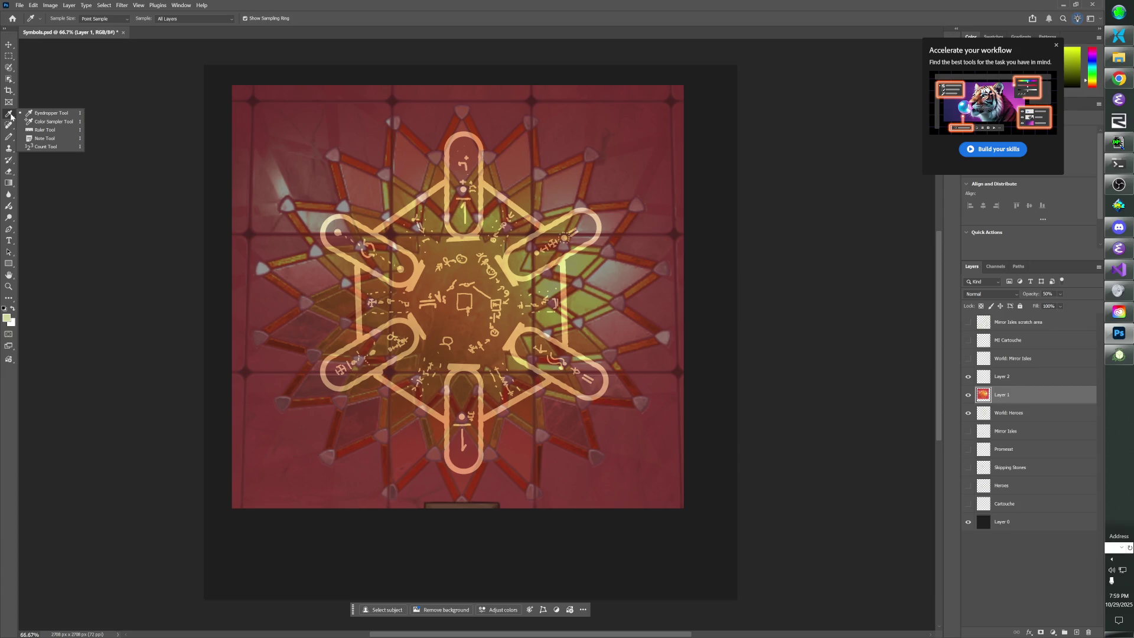
{"action": "key", "text": "w"}
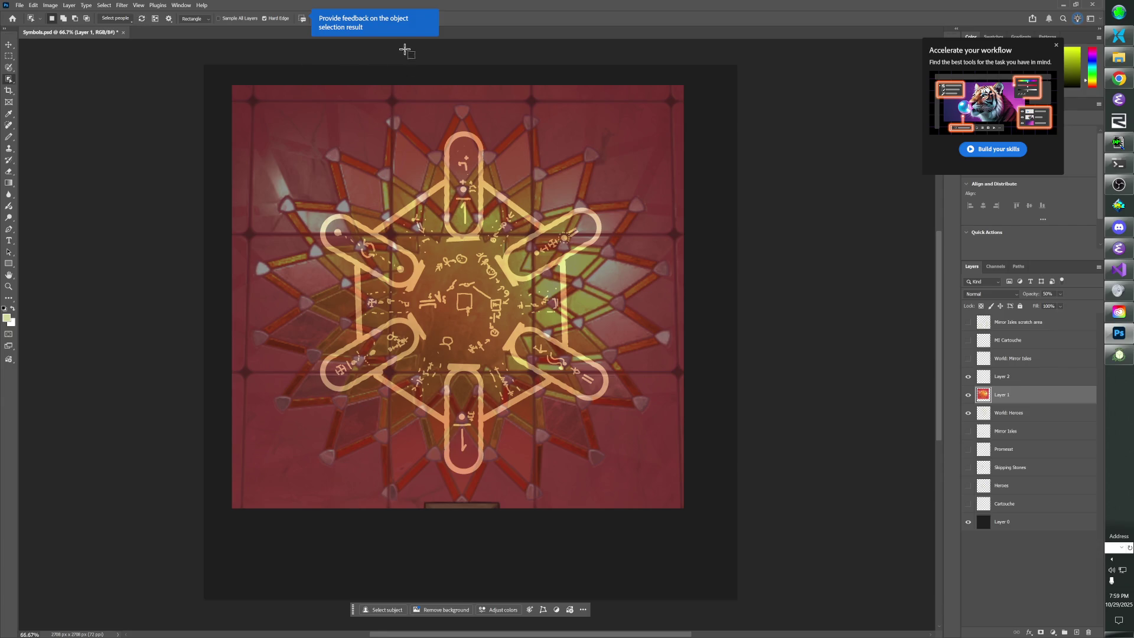
Select every red strip with the Magic Wand, Contiguous unchecked, then hide Layer 1.
{"action": "left_click", "coordinate": [9, 81]}
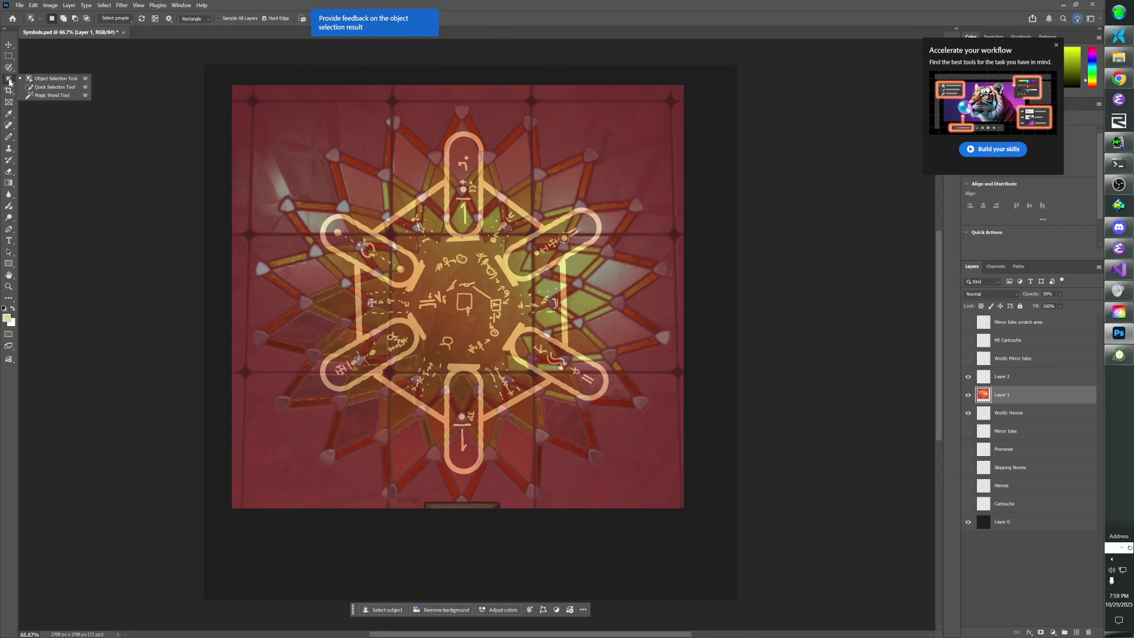
{"action": "left_click", "coordinate": [59, 95]}
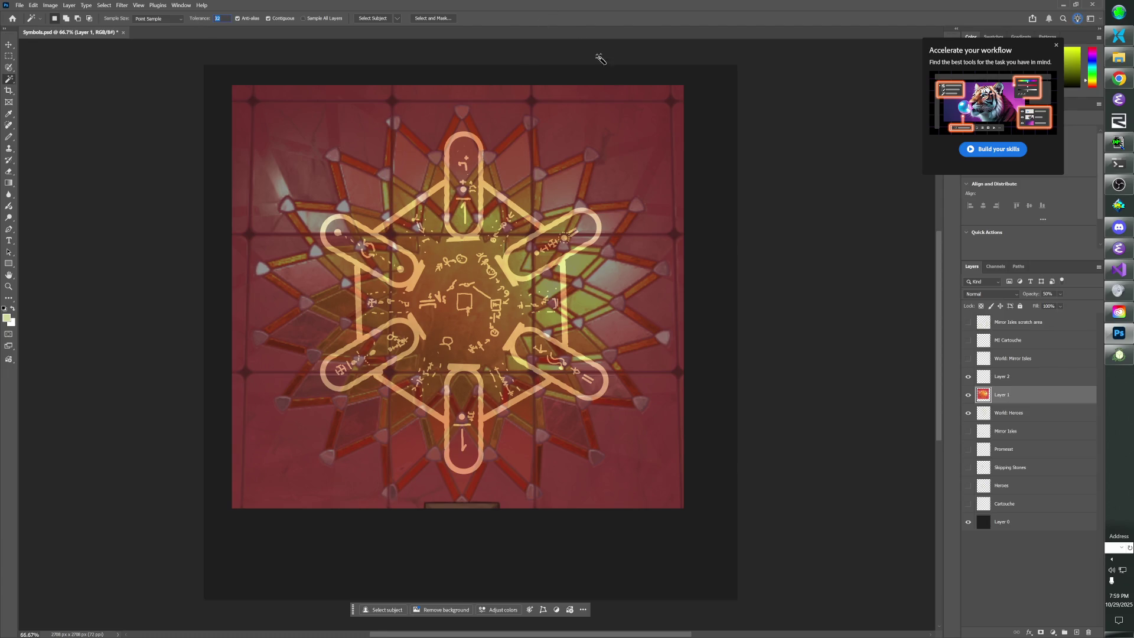
{"action": "left_click", "coordinate": [357, 165]}
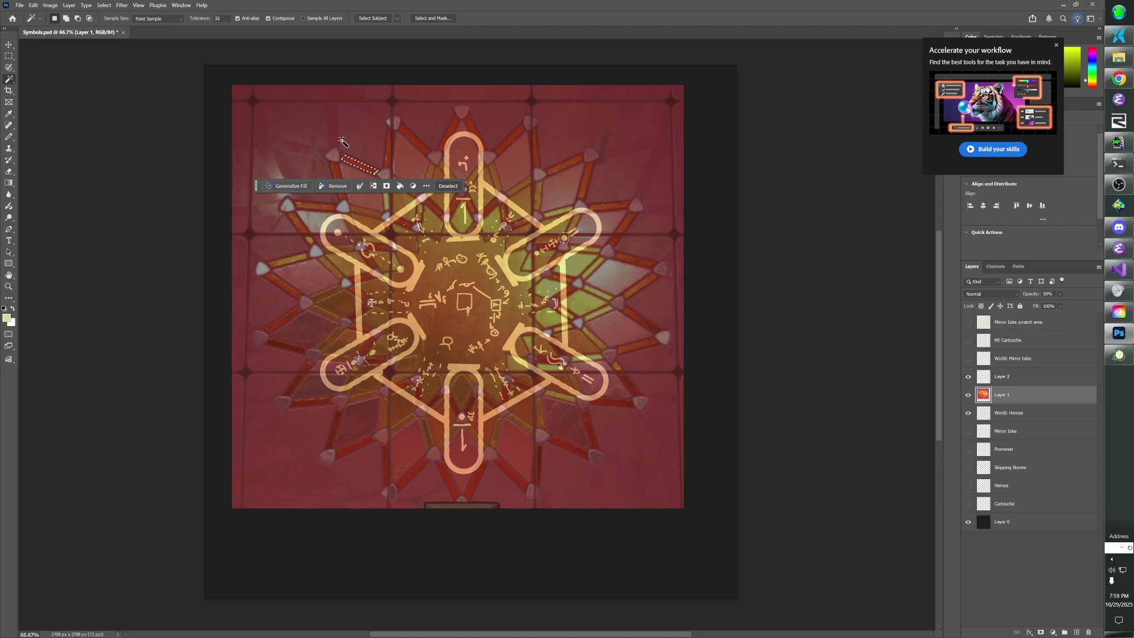
{"action": "left_click", "coordinate": [269, 19]}
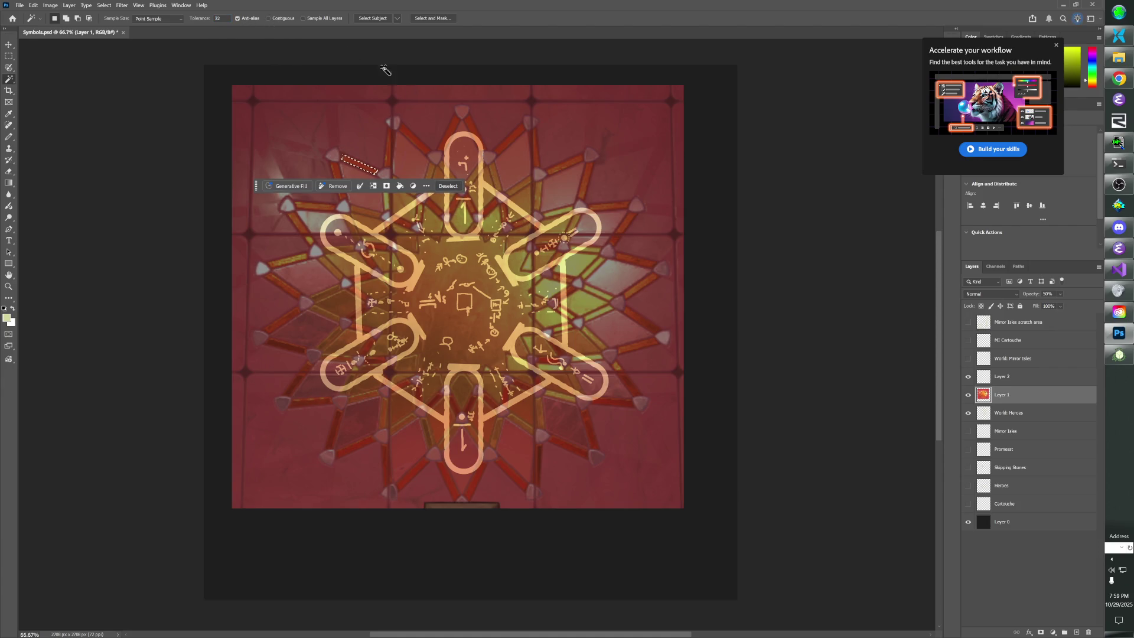
{"action": "left_click", "coordinate": [413, 144]}
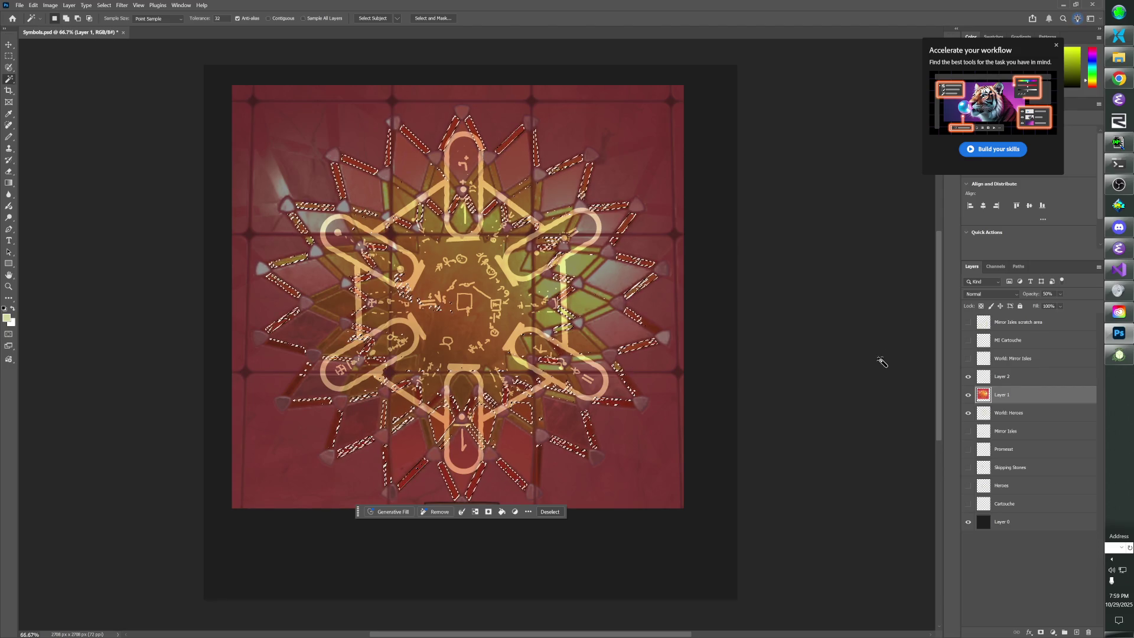
{"action": "left_click", "coordinate": [969, 397]}
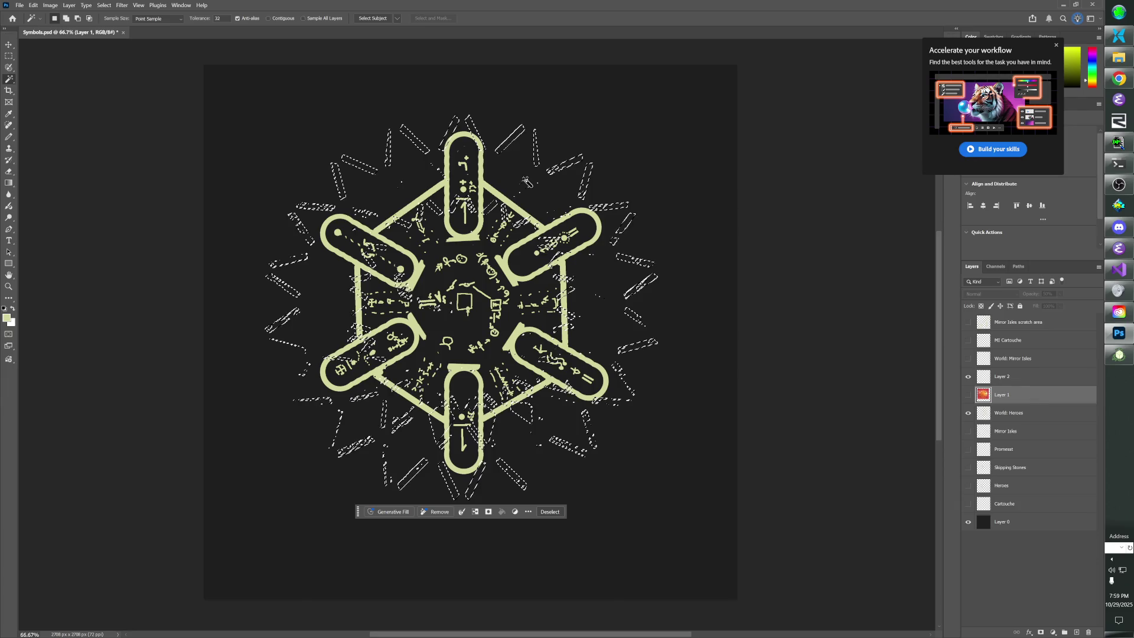
Paint the selected strips pale yellow on Layer 2 with a 250 px Pencil, then hide World: Heroes.
{"action": "key", "text": "b"}
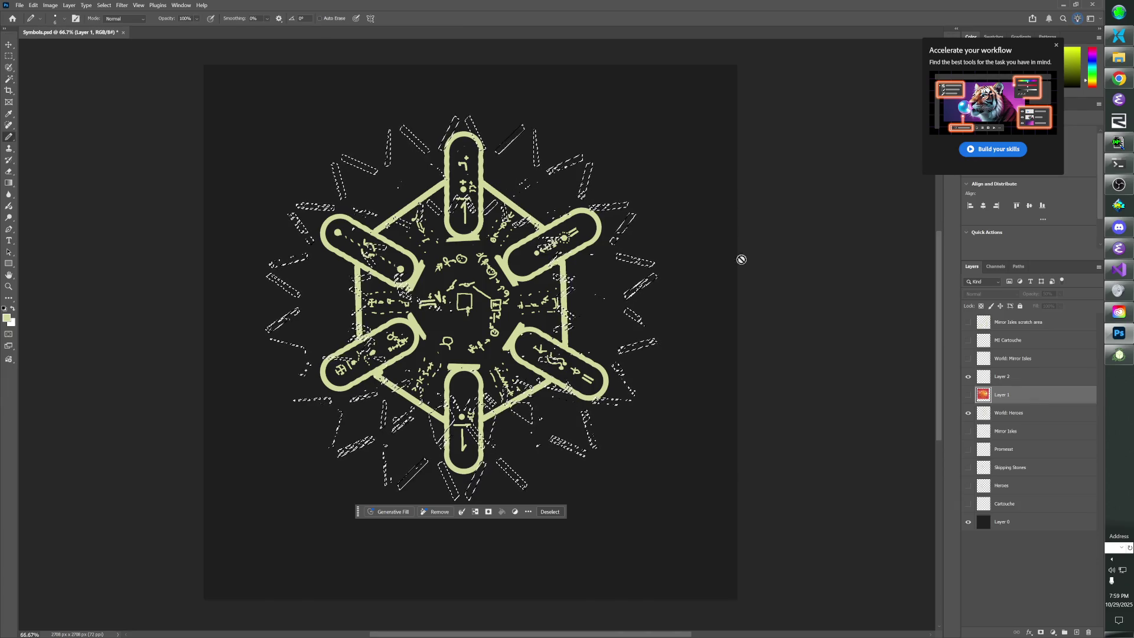
{"action": "left_click", "coordinate": [1013, 376]}
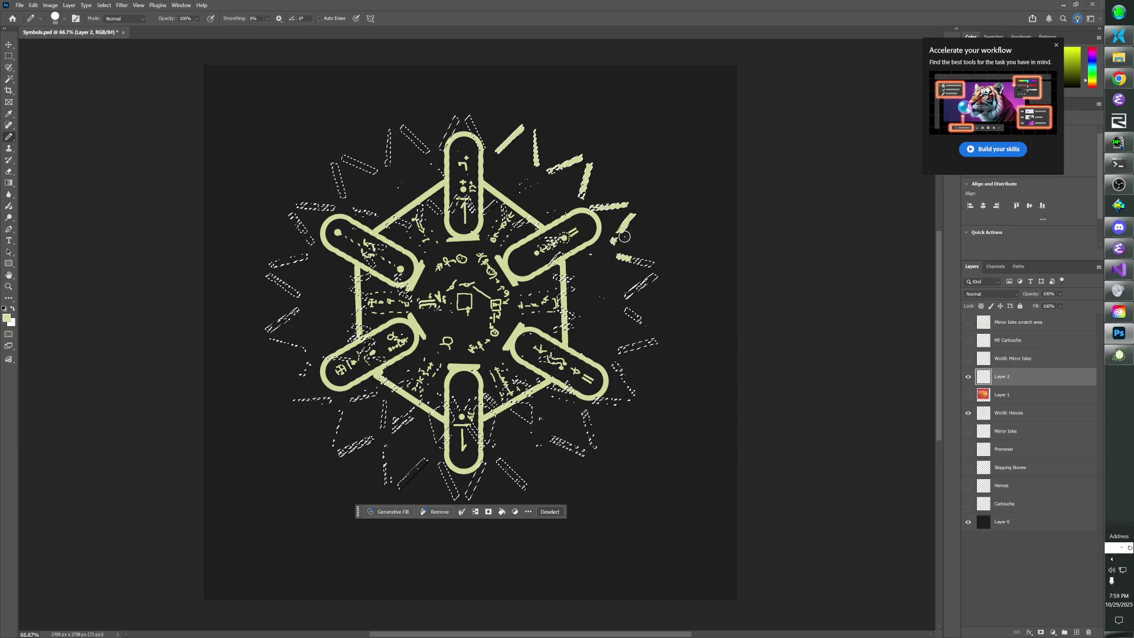
{"action": "key", "text": "bracketright"}
{"action": "key", "text": "bracketright"}
{"action": "key", "text": "bracketright"}
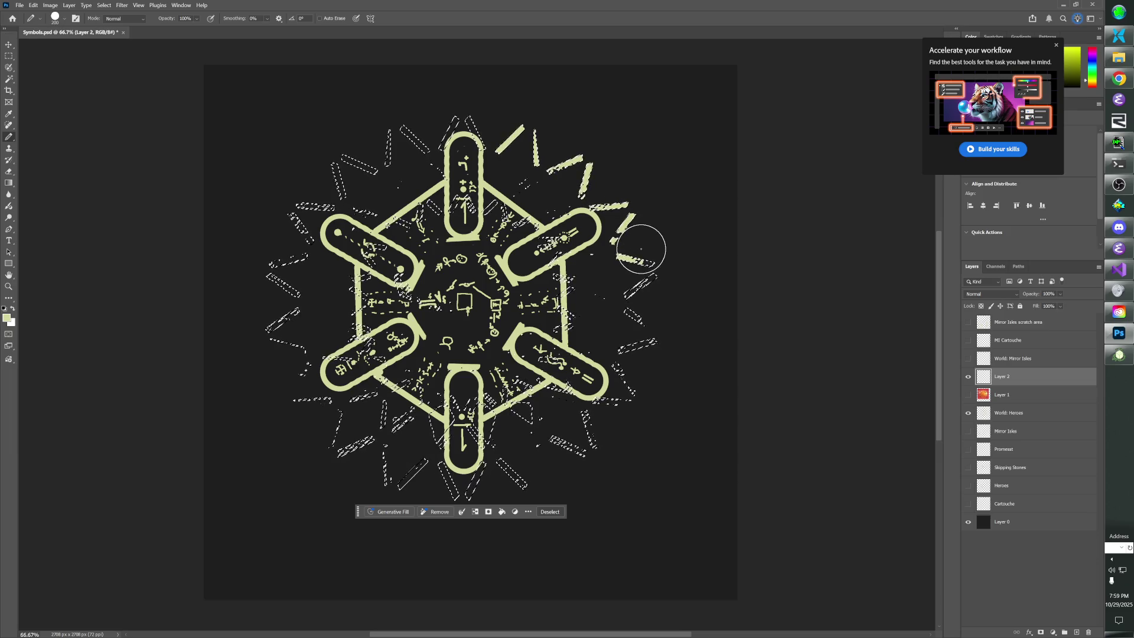
{"action": "mouse_move", "coordinate": [643, 332]}
{"action": "left_mouse_down"}
{"action": "mouse_move", "coordinate": [633, 218]}
{"action": "mouse_move", "coordinate": [661, 287]}
{"action": "mouse_move", "coordinate": [608, 445]}
{"action": "mouse_move", "coordinate": [622, 405]}
{"action": "left_mouse_up"}
{"action": "mouse_move", "coordinate": [595, 447]}
{"action": "left_mouse_down"}
{"action": "mouse_move", "coordinate": [449, 472]}
{"action": "mouse_move", "coordinate": [355, 455]}
{"action": "mouse_move", "coordinate": [326, 431]}
{"action": "mouse_move", "coordinate": [253, 412]}
{"action": "mouse_move", "coordinate": [298, 310]}
{"action": "mouse_move", "coordinate": [301, 245]}
{"action": "left_mouse_up"}
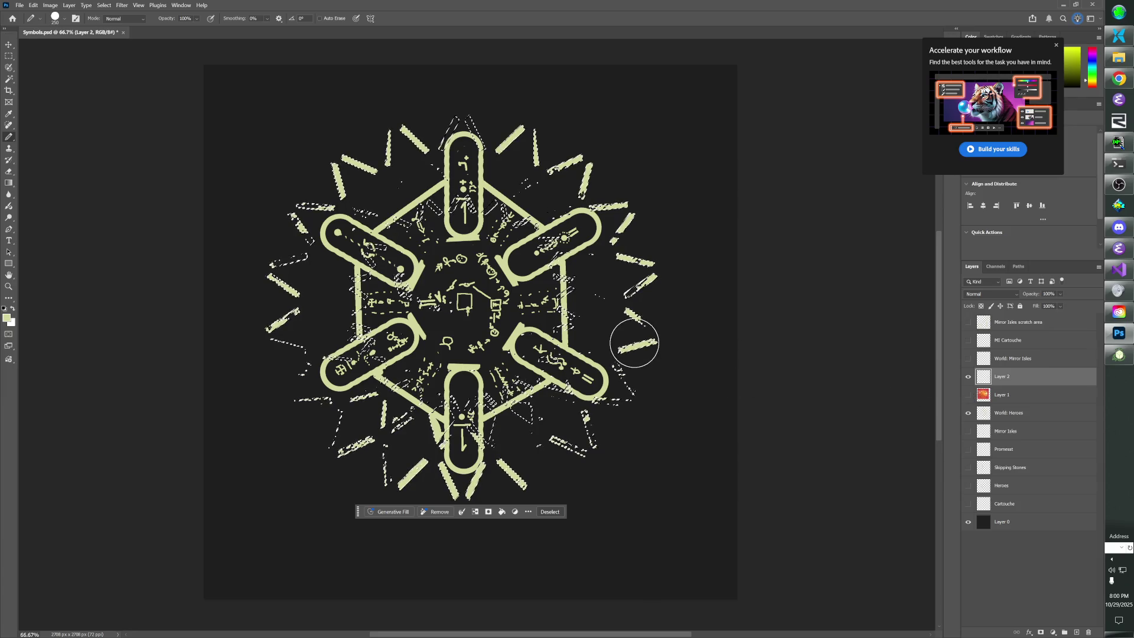
{"action": "left_click", "coordinate": [968, 413]}
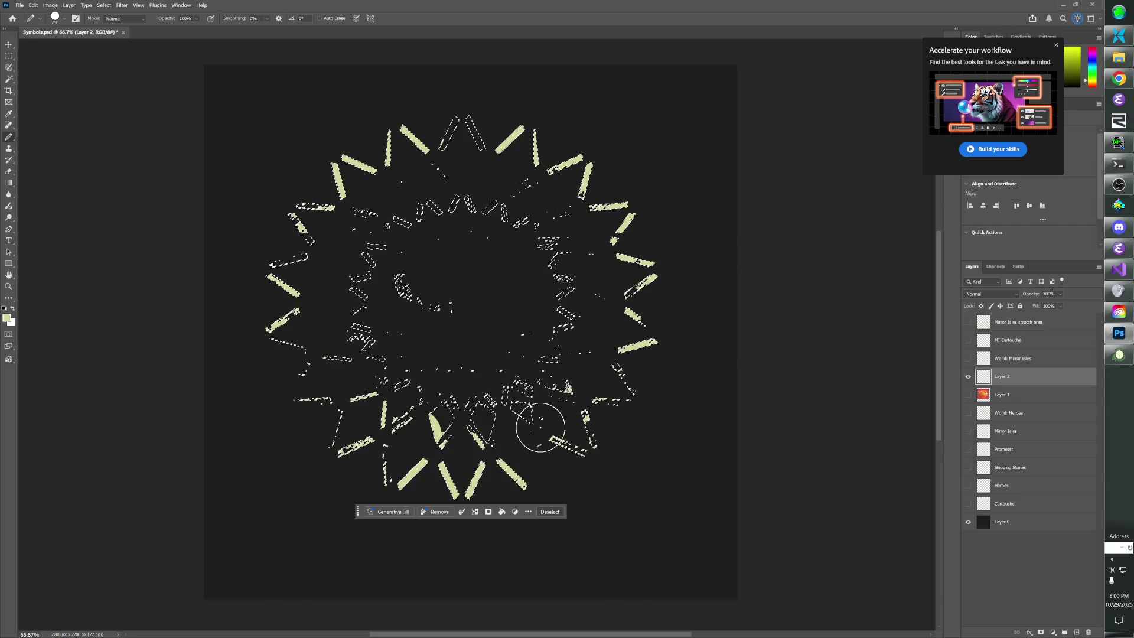
Select the whole canvas and erase stray yellow marks at lower left with a 70 px eraser.
{"action": "key", "text": "ctrl+a"}
{"action": "key", "text": "e"}
{"action": "key", "text": "bracketright"}
{"action": "key", "text": "bracketright"}
{"action": "key", "text": "bracketright"}
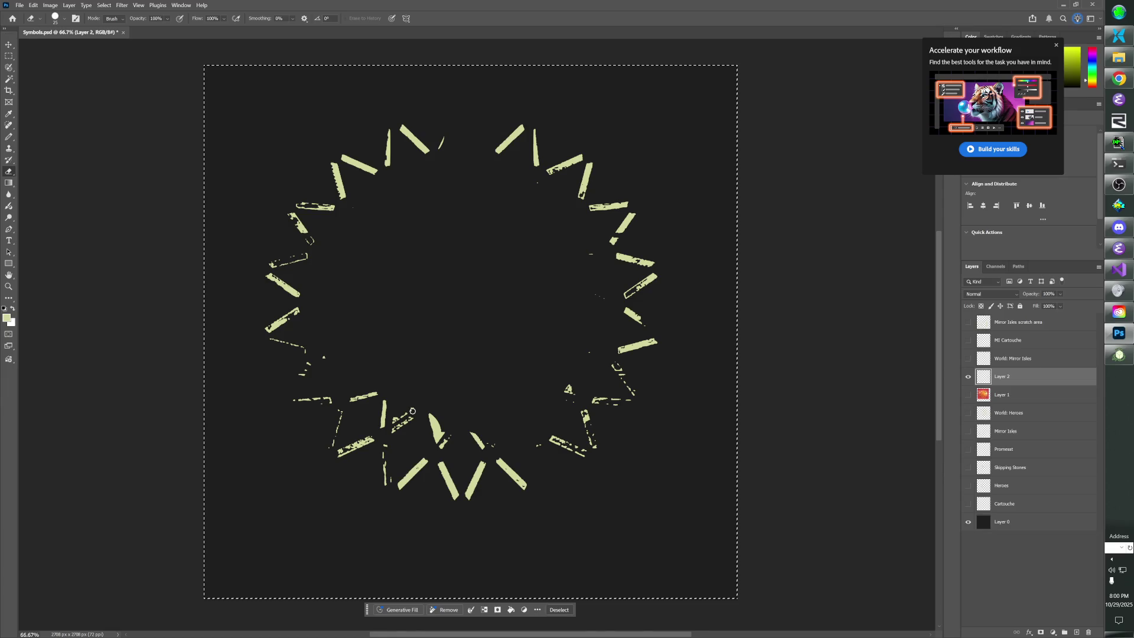
{"action": "key", "text": "bracketright"}
{"action": "key", "text": "bracketright"}
{"action": "key", "text": "bracketright"}
{"action": "right_click", "coordinate": [412, 411]}
{"action": "key", "text": "Escape"}
{"action": "mouse_move", "coordinate": [354, 378]}
{"action": "left_mouse_down"}
{"action": "mouse_move", "coordinate": [360, 400]}
{"action": "mouse_move", "coordinate": [493, 435]}
{"action": "mouse_move", "coordinate": [393, 426]}
{"action": "mouse_move", "coordinate": [562, 388]}
{"action": "mouse_move", "coordinate": [555, 374]}
{"action": "left_mouse_up"}
With a 40 px Pencil, draw straight ray strokes at the lower left and bottom.
{"action": "key", "text": "b"}
{"action": "key", "text": "bracketleft"}
{"action": "key", "text": "bracketleft"}
{"action": "key", "text": "bracketleft"}
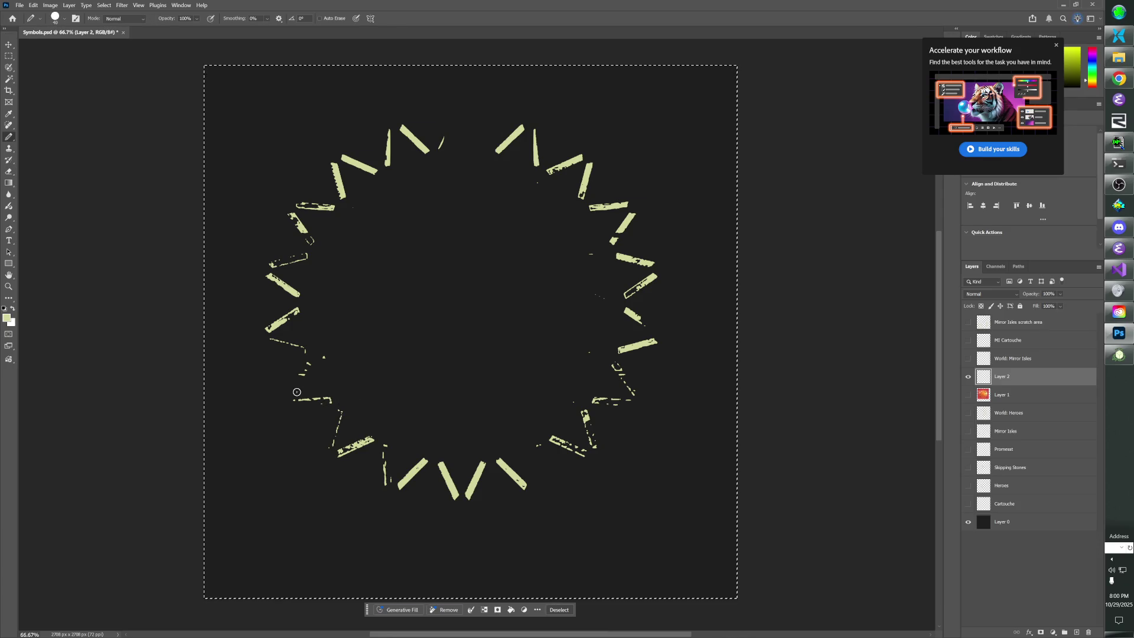
{"action": "left_click_drag", "start_coordinate": [310, 361], "coordinate": [292, 397]}
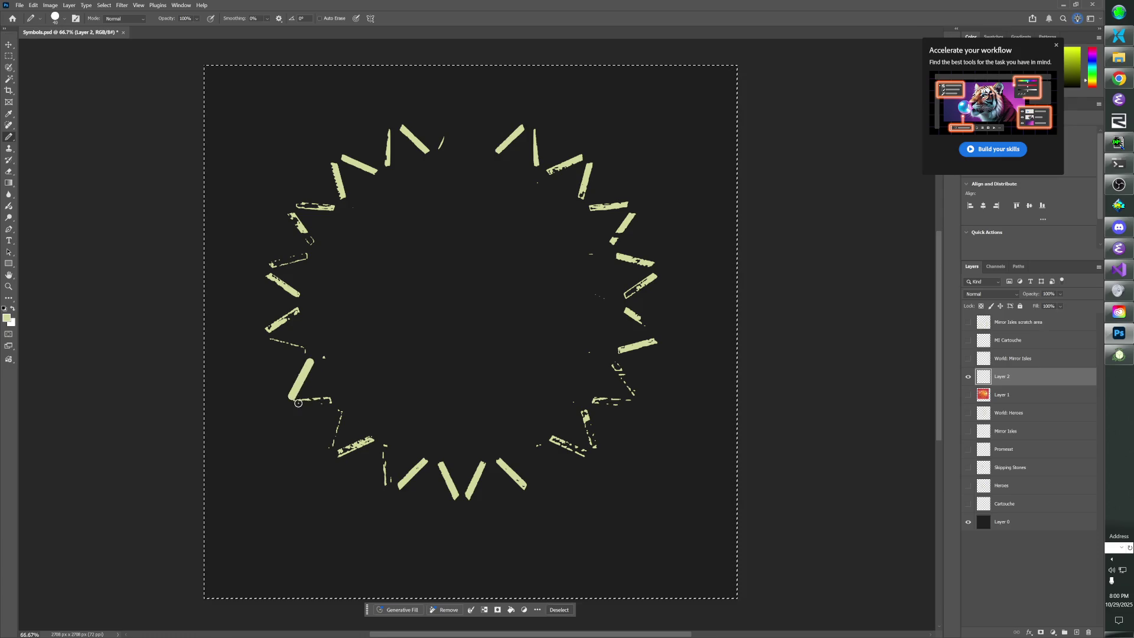
{"action": "left_click", "coordinate": [335, 399], "text": "shift"}
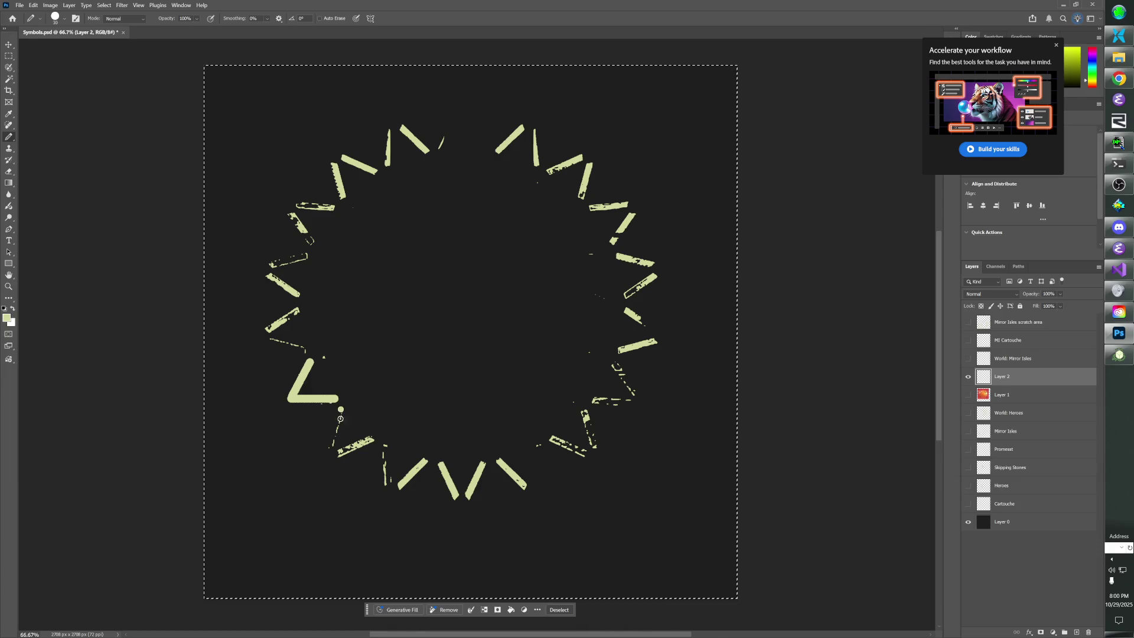
{"action": "left_click", "coordinate": [332, 445], "text": "shift"}
{"action": "left_click", "coordinate": [386, 481], "text": "shift"}
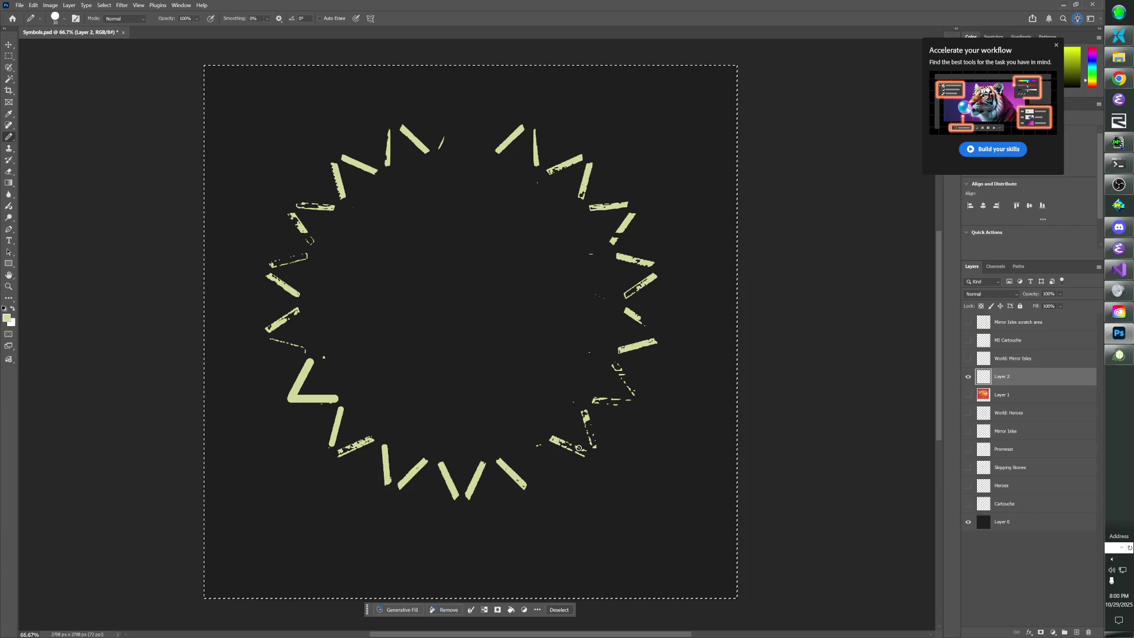
Make the broken lower-right, right and upper-right rays solid with straight pencil lines.
{"action": "mouse_move", "coordinate": [587, 456]}
{"action": "left_mouse_down"}
{"action": "mouse_move", "coordinate": [554, 441]}
{"action": "mouse_move", "coordinate": [585, 412]}
{"action": "mouse_move", "coordinate": [629, 404]}
{"action": "mouse_move", "coordinate": [616, 367]}
{"action": "left_mouse_up"}
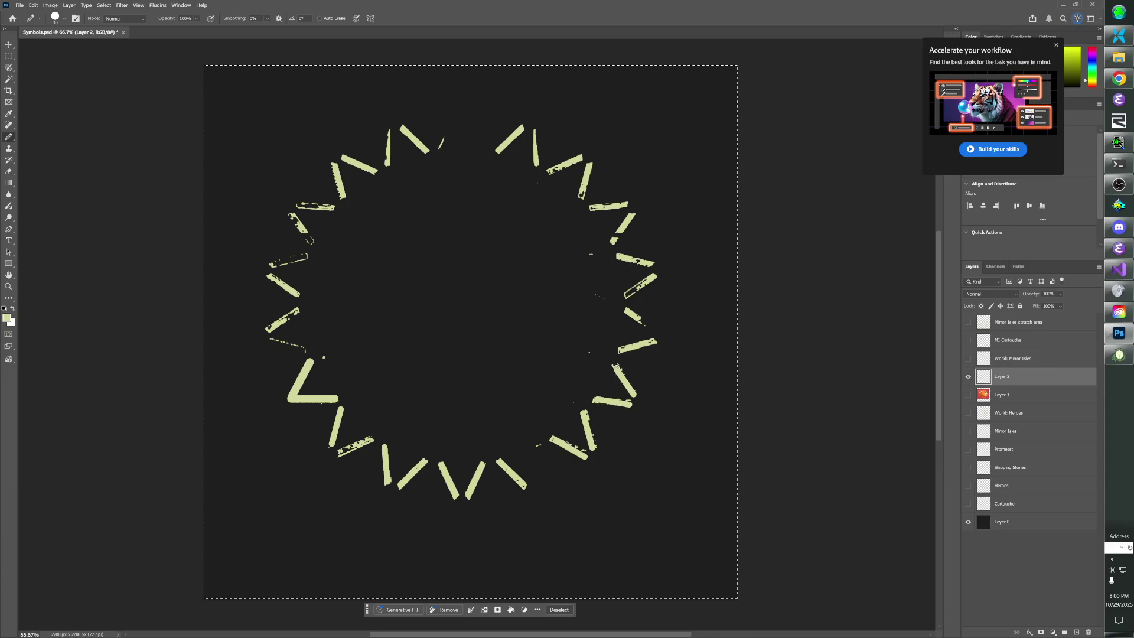
{"action": "left_click", "coordinate": [654, 327]}
{"action": "left_click", "coordinate": [629, 314], "text": "shift"}
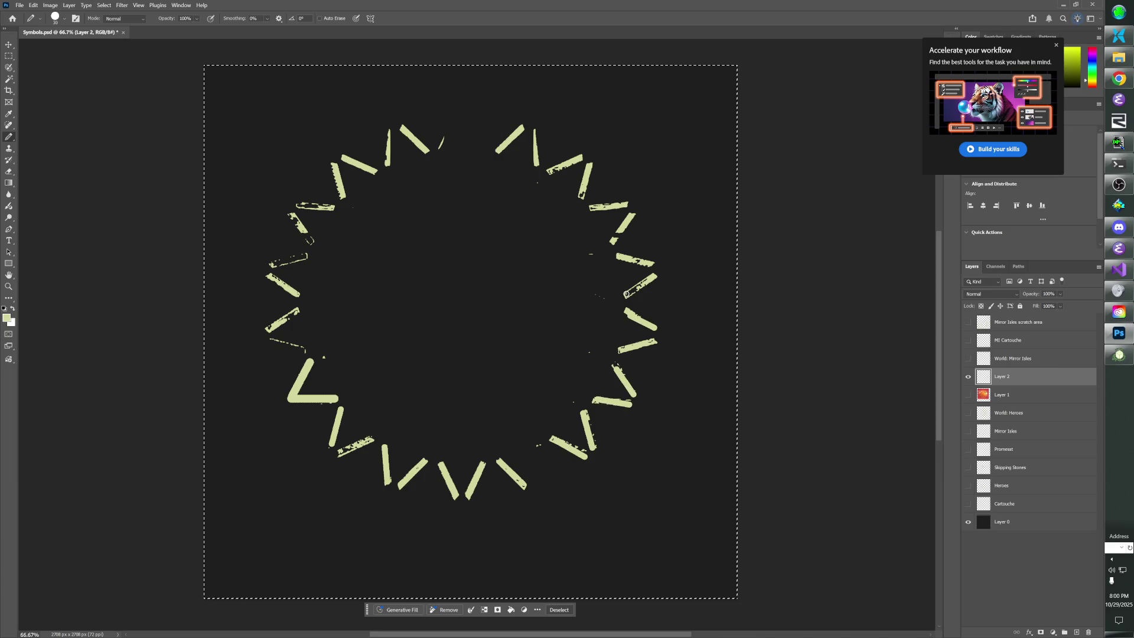
{"action": "left_click", "coordinate": [654, 276]}
{"action": "left_click", "coordinate": [628, 294], "text": "shift"}
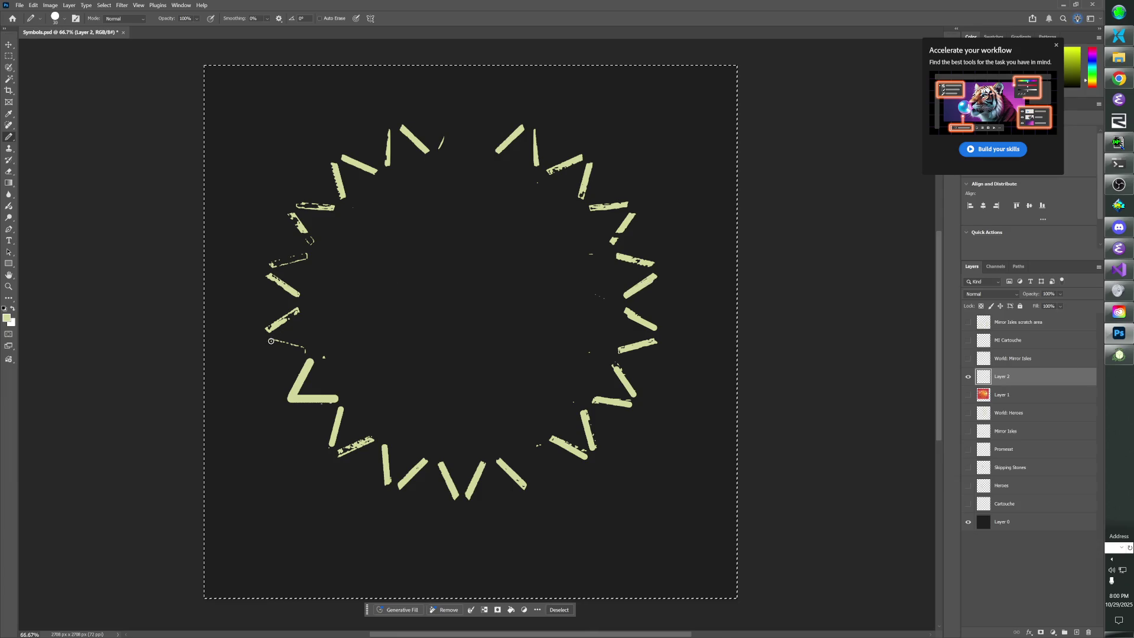
Straighten the broken left, upper-left and top-left rays into solid lines.
{"action": "left_click", "coordinate": [304, 349], "text": "shift"}
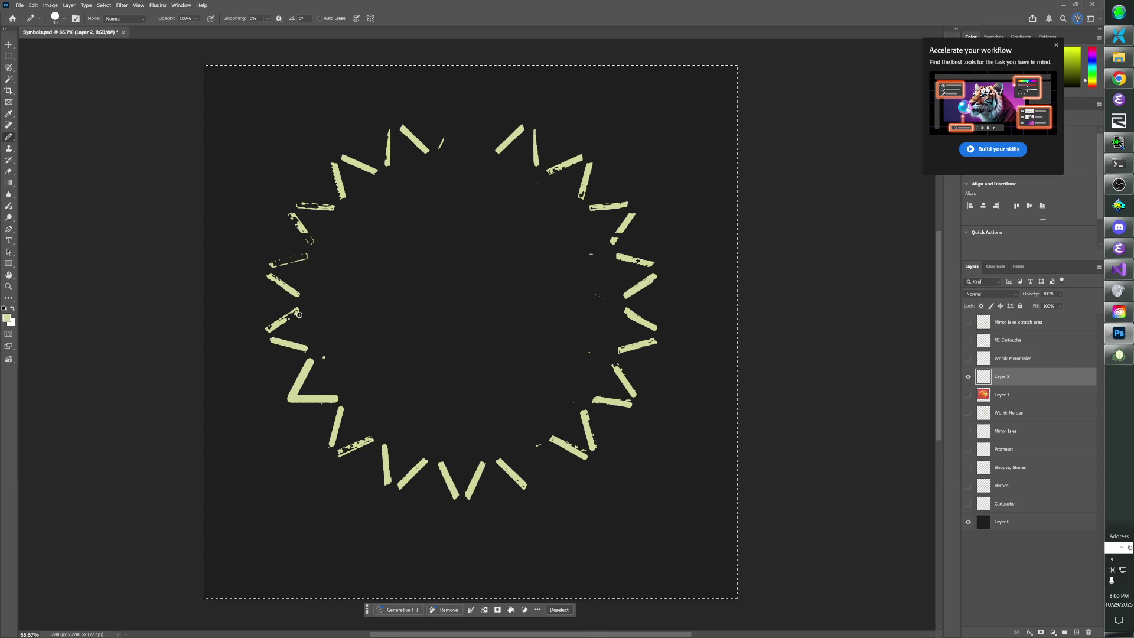
{"action": "left_click", "coordinate": [307, 255], "text": "shift"}
{"action": "left_click", "coordinate": [312, 241]}
{"action": "left_click", "coordinate": [291, 214], "text": "shift"}
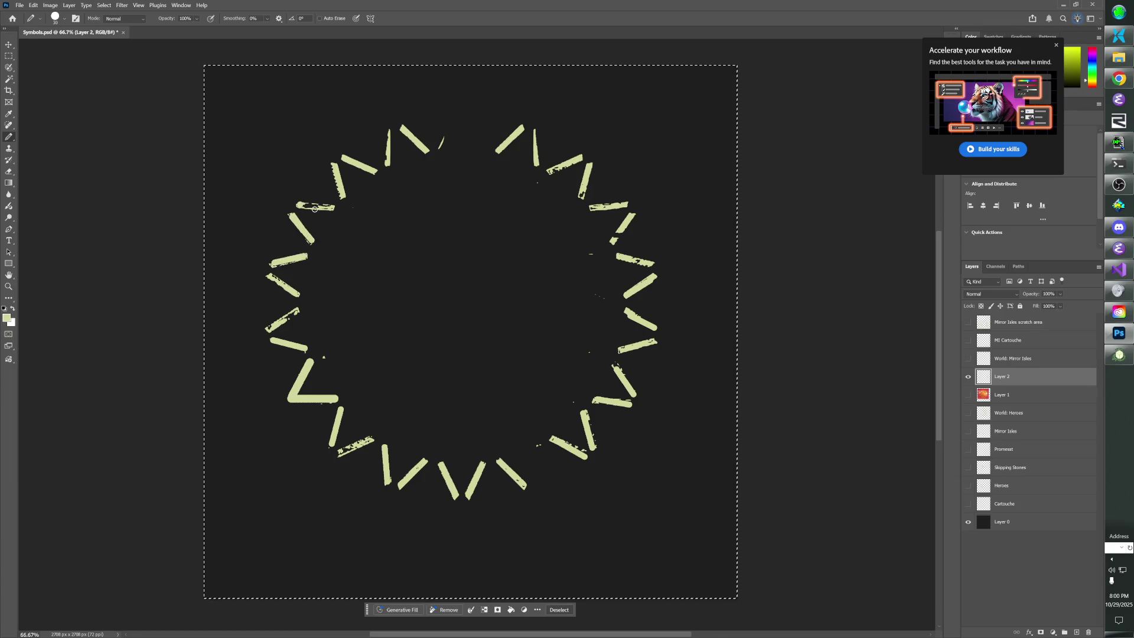
{"action": "left_click", "coordinate": [297, 205]}
{"action": "left_click", "coordinate": [334, 208], "text": "shift"}
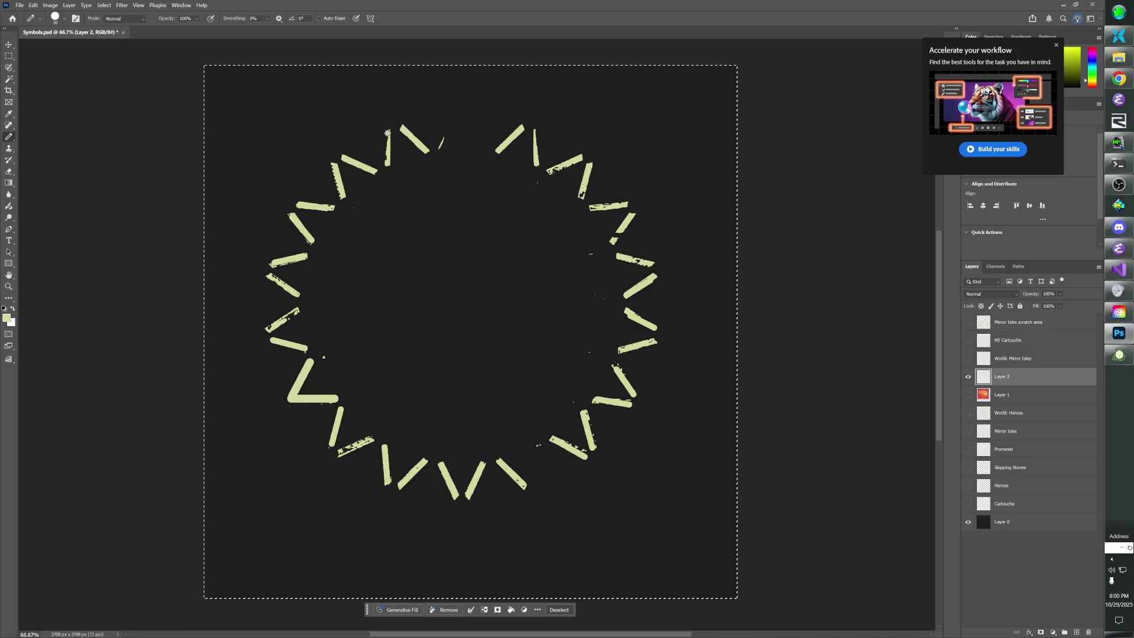
Solidify the thin top ray, add two new top rays, and join the bottom dot into a ray.
{"action": "left_click", "coordinate": [386, 160]}
{"action": "left_click", "coordinate": [387, 132], "text": "shift"}
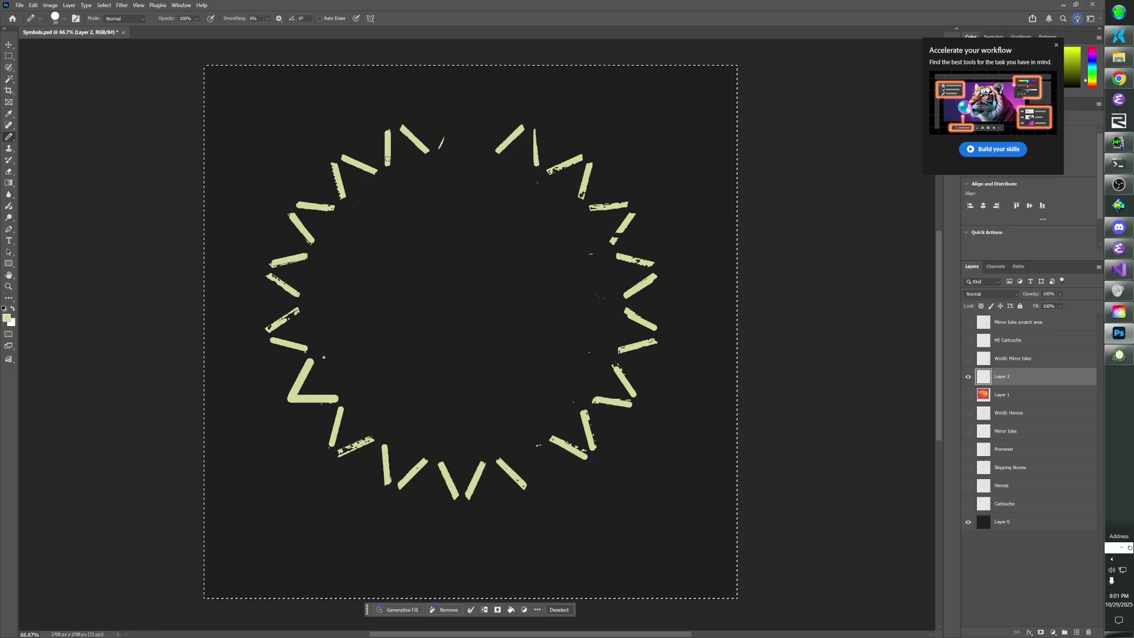
{"action": "left_click", "coordinate": [442, 147]}
{"action": "left_click", "coordinate": [457, 119], "text": "shift"}
{"action": "left_click", "coordinate": [483, 146]}
{"action": "left_click", "coordinate": [471, 119], "text": "shift"}
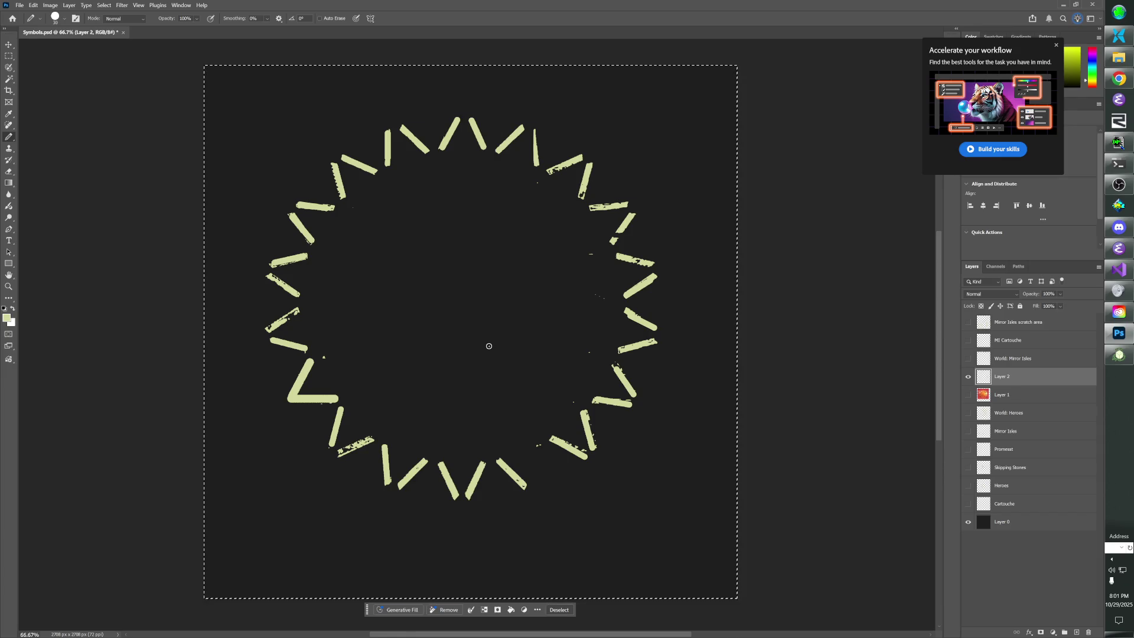
{"action": "left_click", "coordinate": [534, 480], "text": "shift"}
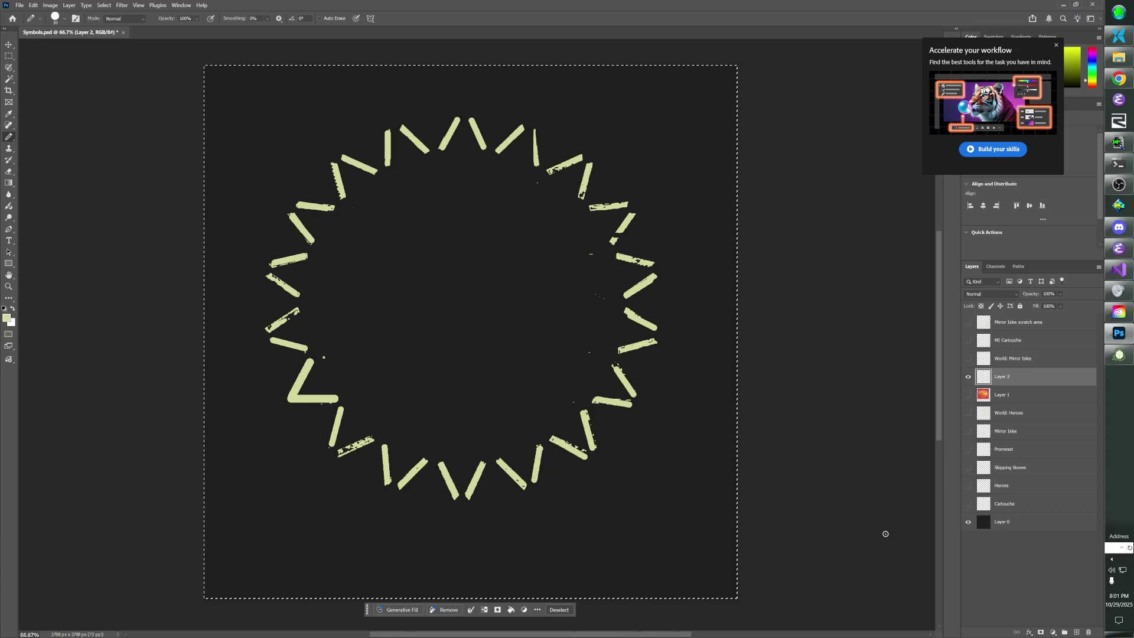
Add a new Layer 3 above Layer 2 and create two layer groups.
{"action": "left_click", "coordinate": [1029, 632]}
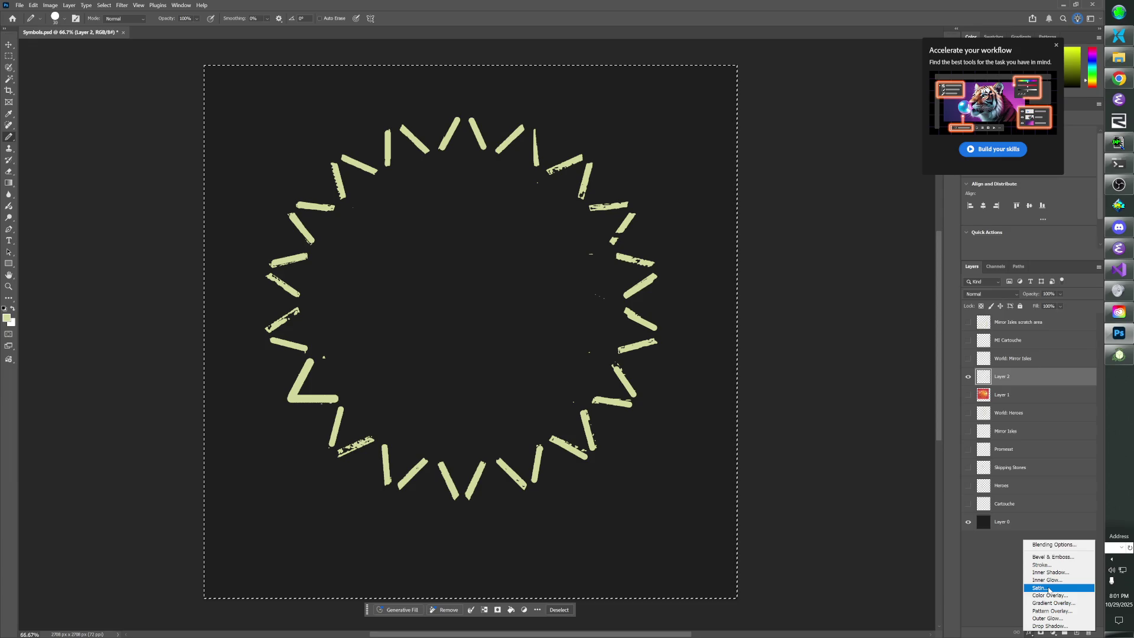
{"action": "left_click", "coordinate": [992, 574]}
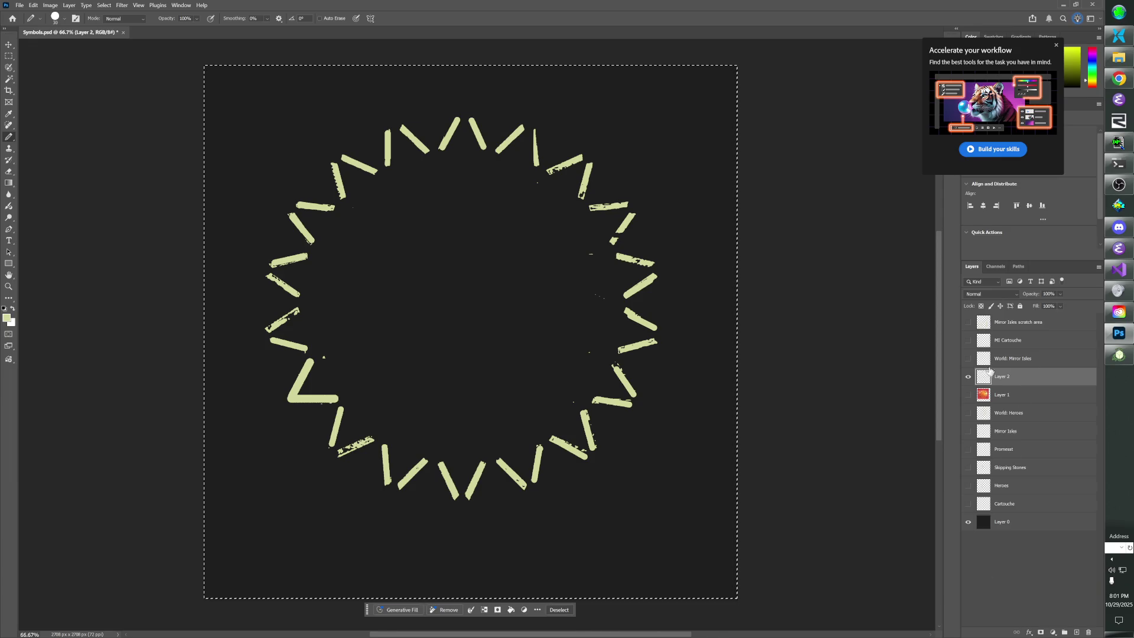
{"action": "left_click", "coordinate": [1076, 632]}
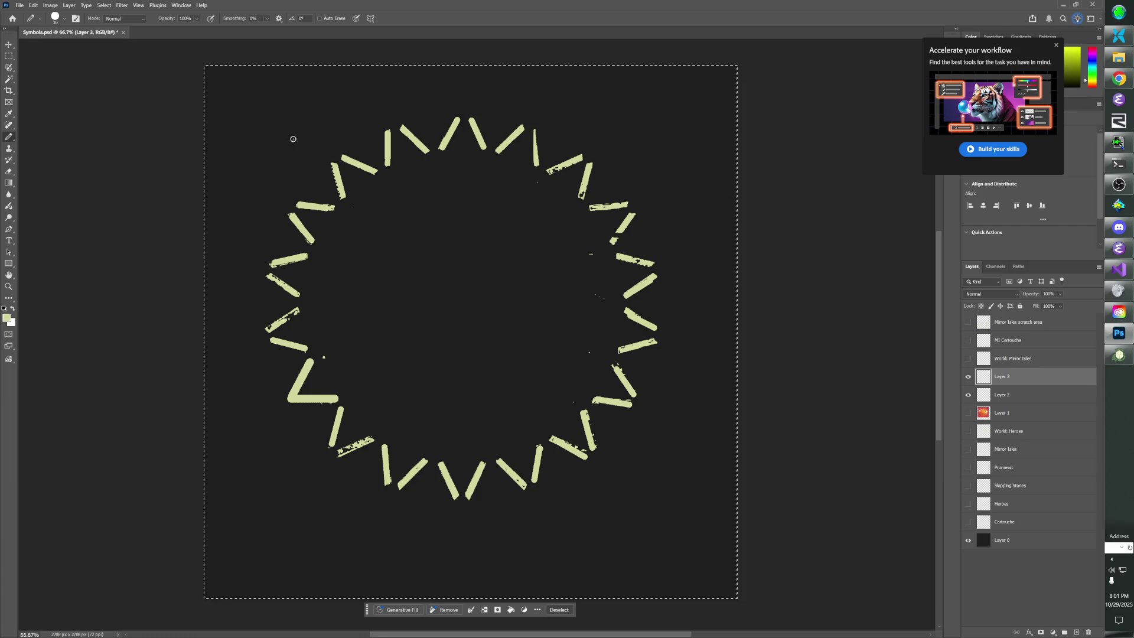
{"action": "left_click", "coordinate": [1065, 632]}
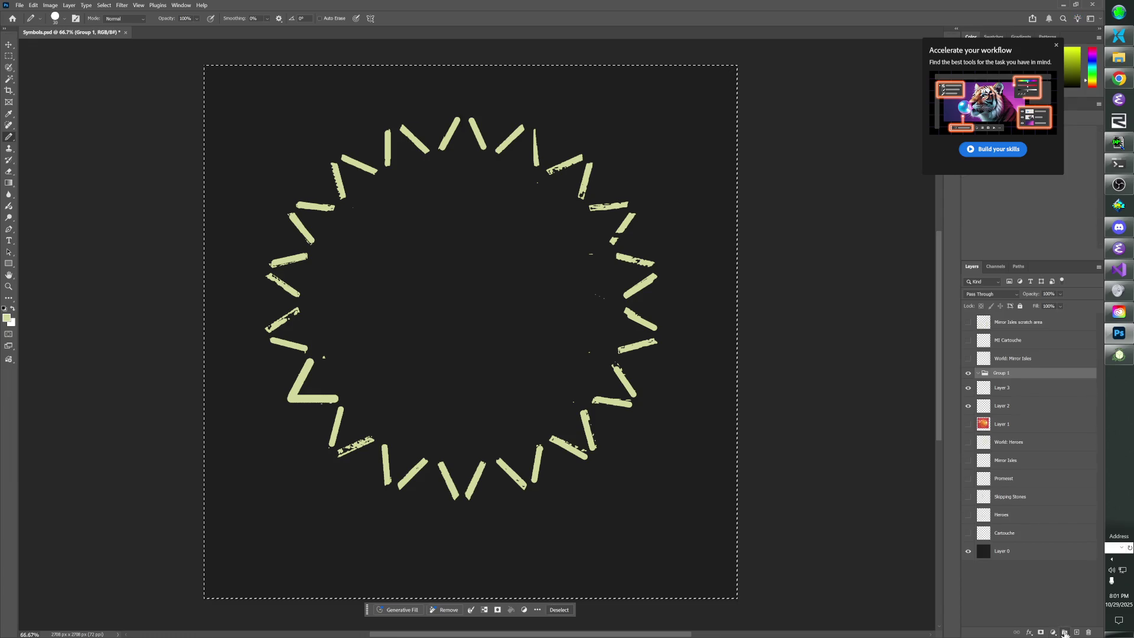
{"action": "left_click", "coordinate": [1064, 631]}
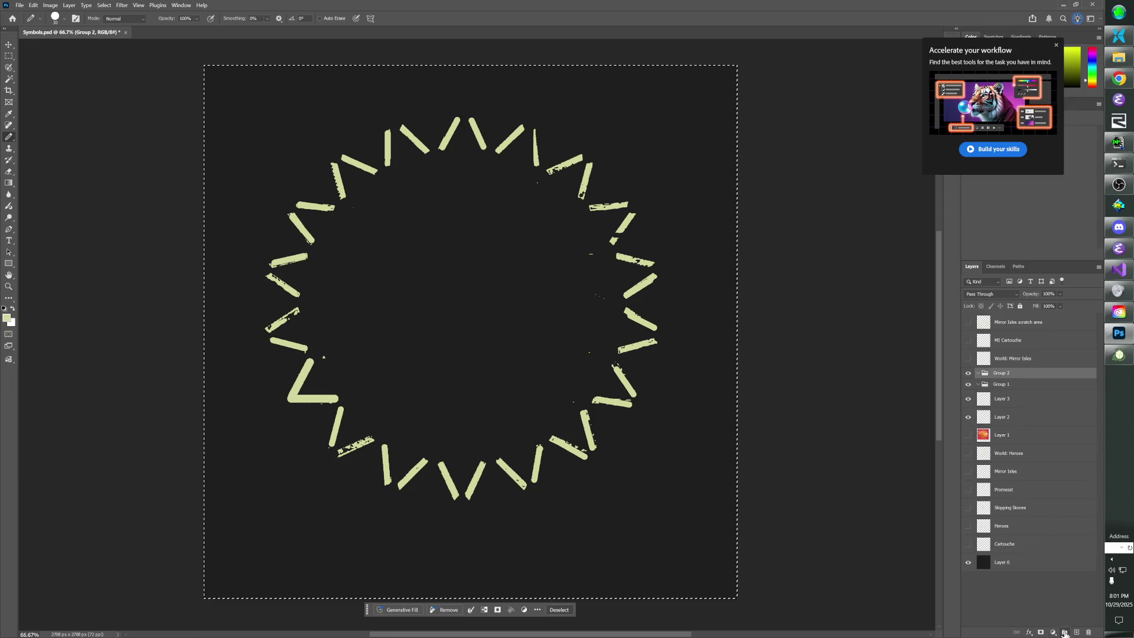
Move both groups lower in the stack and ungroup the ray layers with Ctrl+Shift+G.
{"action": "left_click", "coordinate": [1000, 385], "text": "shift"}
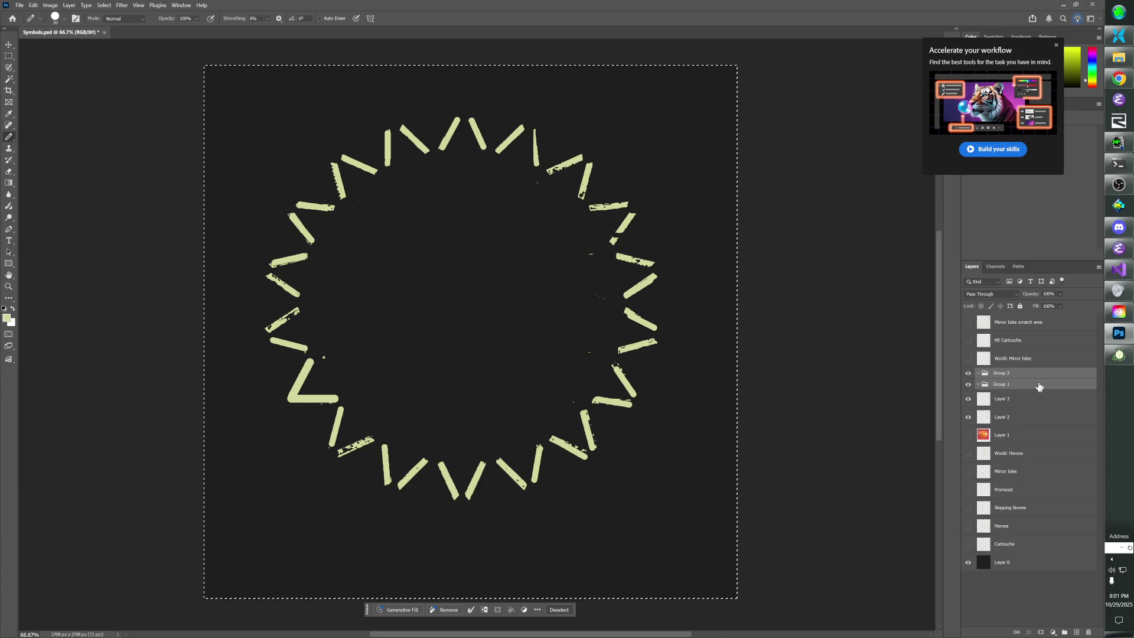
{"action": "mouse_move", "coordinate": [1008, 372]}
{"action": "left_mouse_down"}
{"action": "mouse_move", "coordinate": [1038, 388]}
{"action": "mouse_move", "coordinate": [1046, 470]}
{"action": "left_mouse_up"}
{"action": "key", "text": "ctrl+shift+g"}
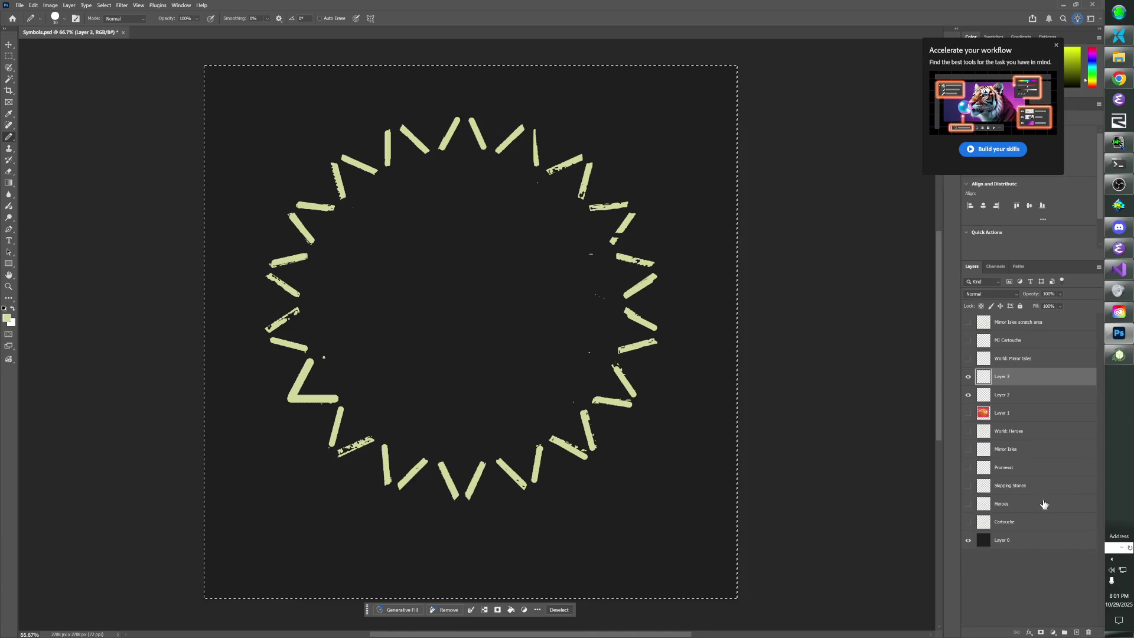
{"action": "left_click", "coordinate": [1029, 633]}
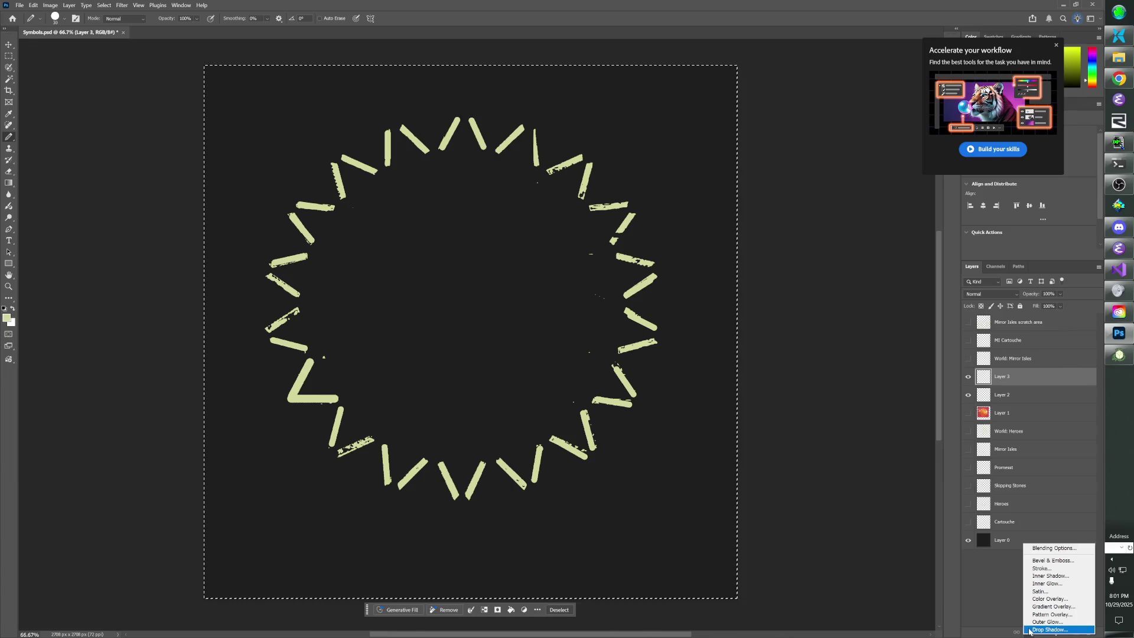
{"action": "left_click", "coordinate": [613, 365]}
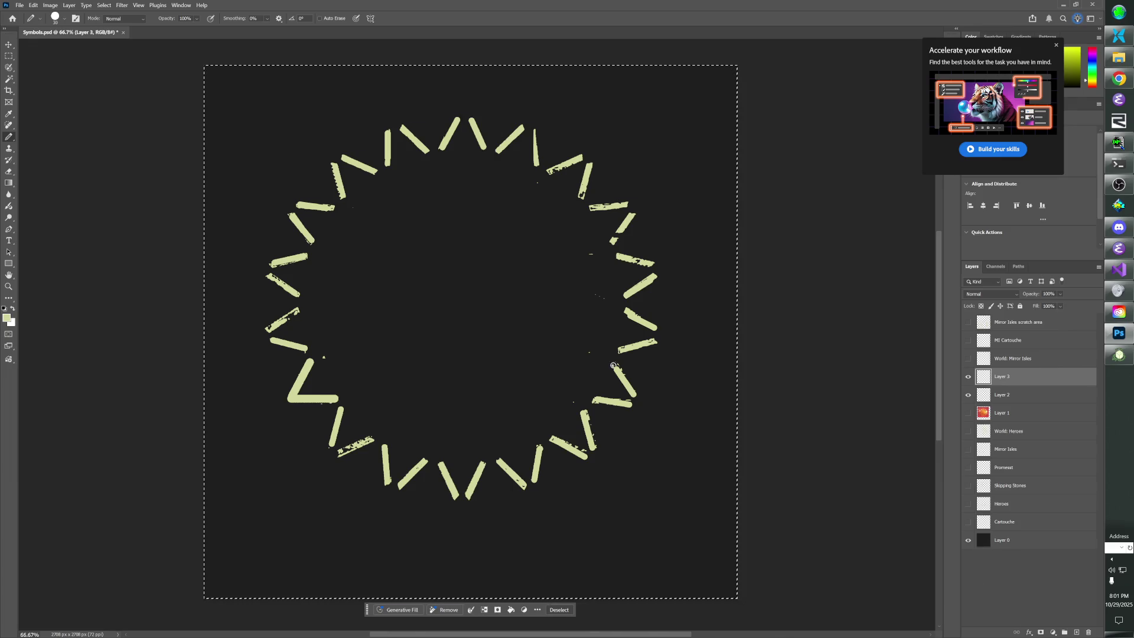
{"action": "left_click", "coordinate": [120, 6]}
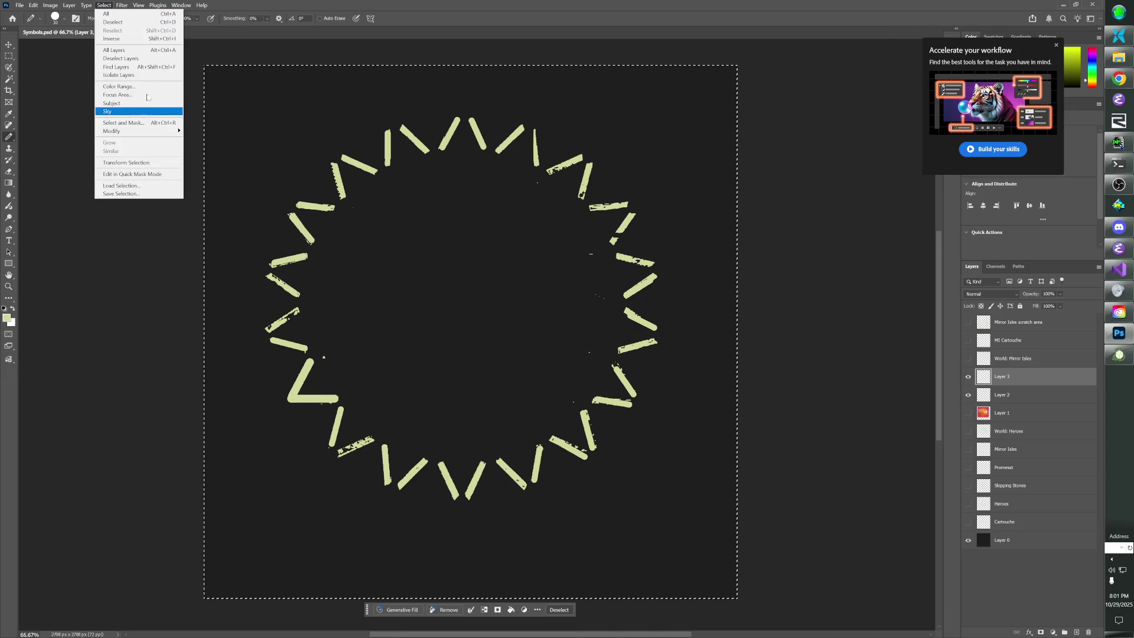
{"action": "mouse_move", "coordinate": [149, 145]}
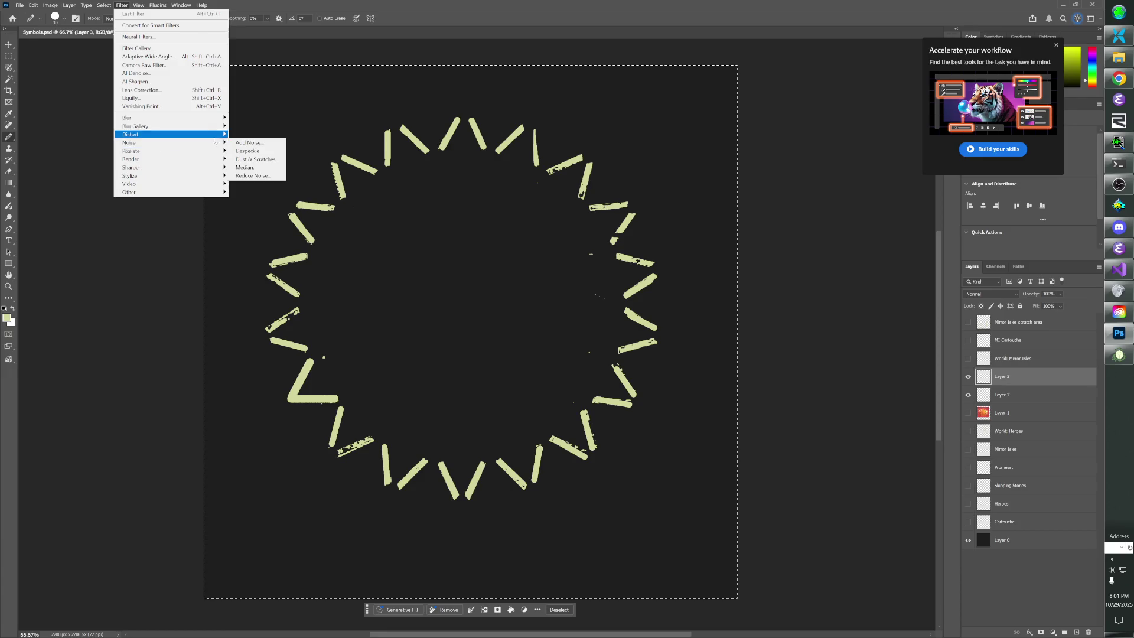
{"action": "left_click", "coordinate": [242, 143]}
{"action": "left_click", "coordinate": [568, 239]}
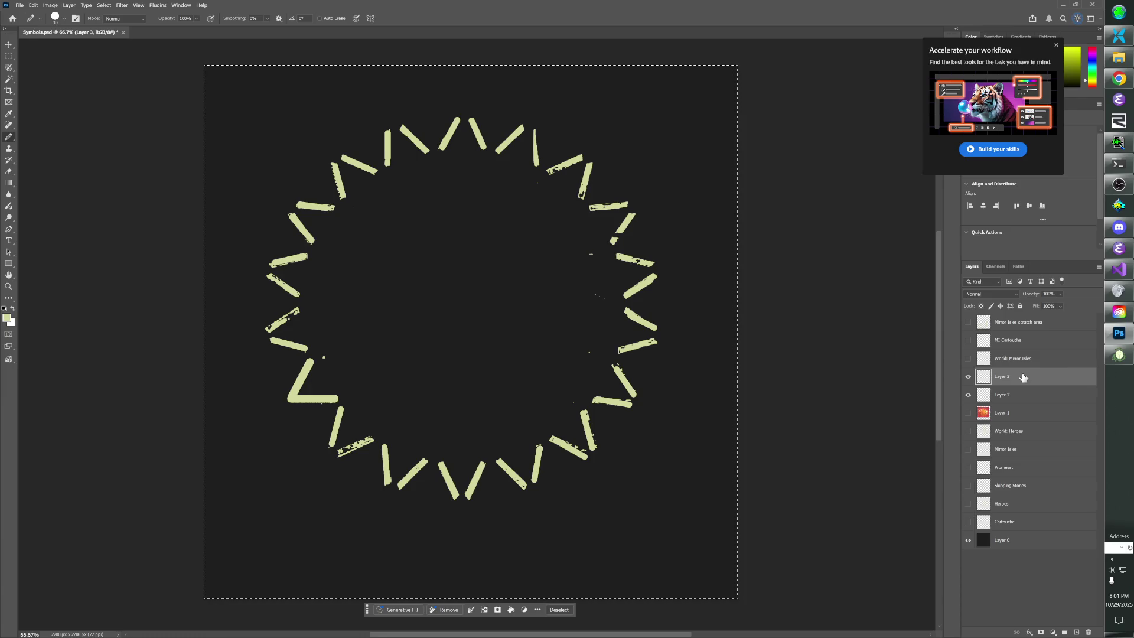
{"action": "left_click", "coordinate": [1024, 395]}
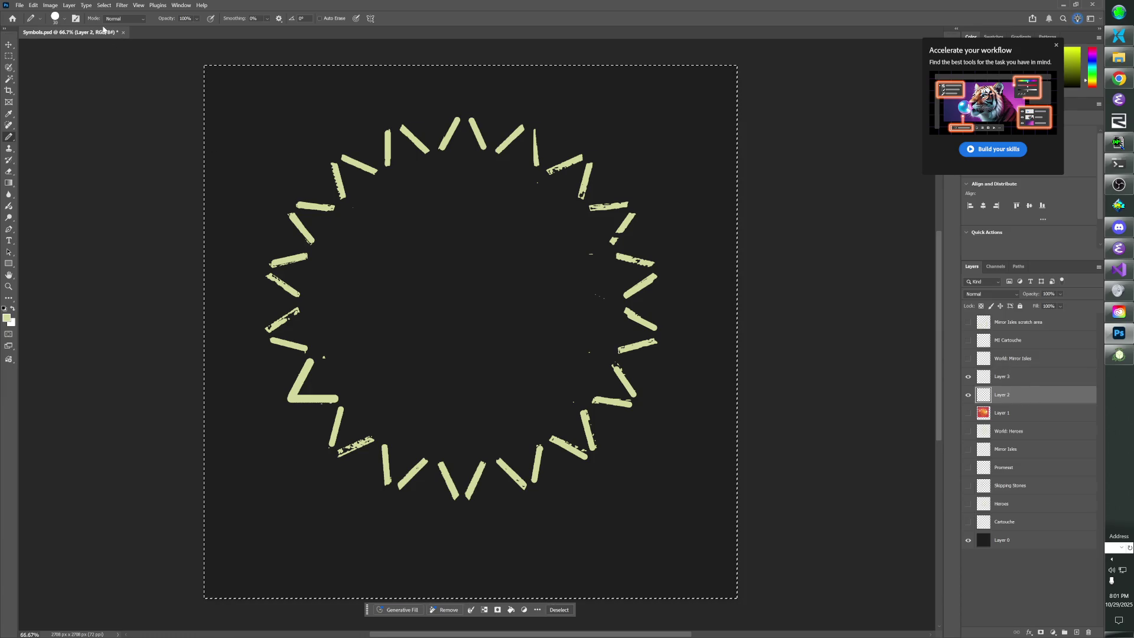
{"action": "left_click", "coordinate": [122, 5]}
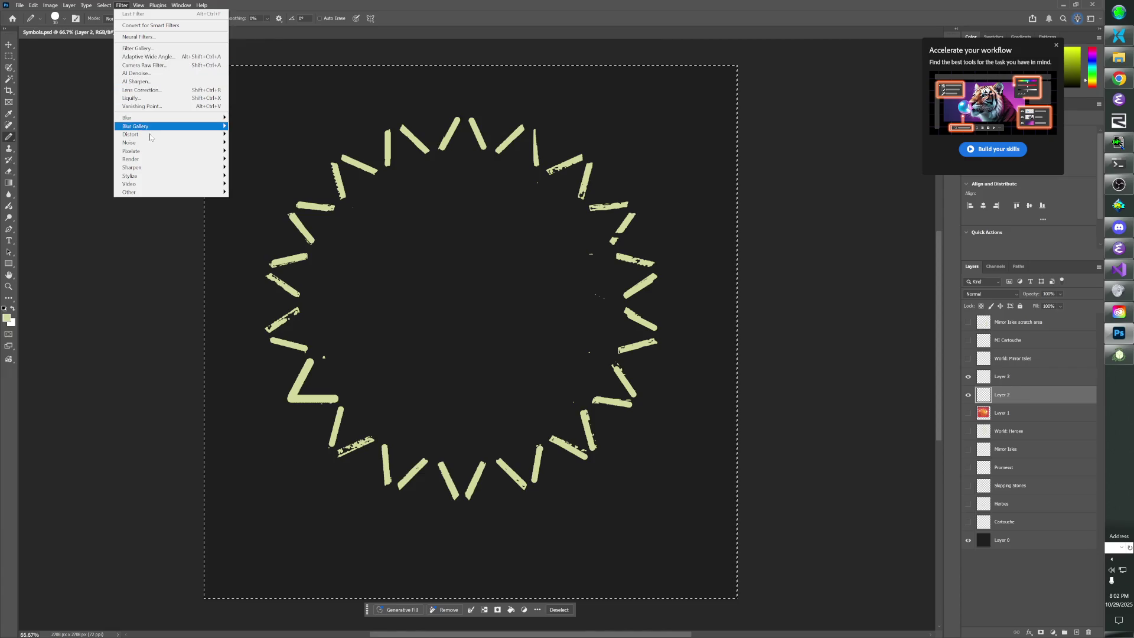
{"action": "mouse_move", "coordinate": [195, 143]}
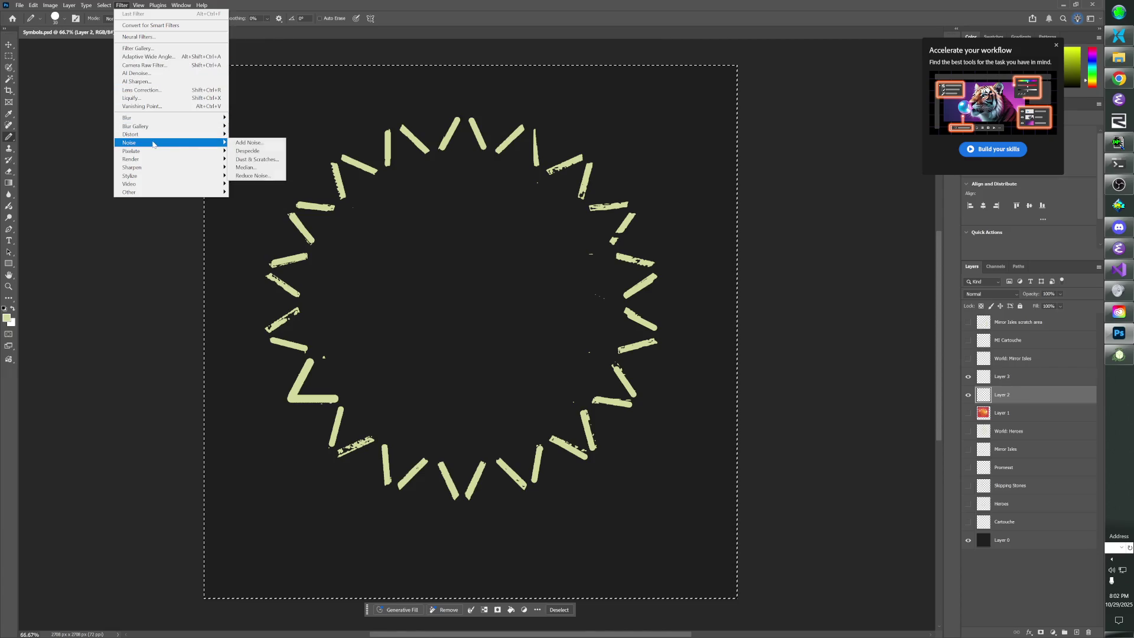
{"action": "left_click", "coordinate": [248, 143]}
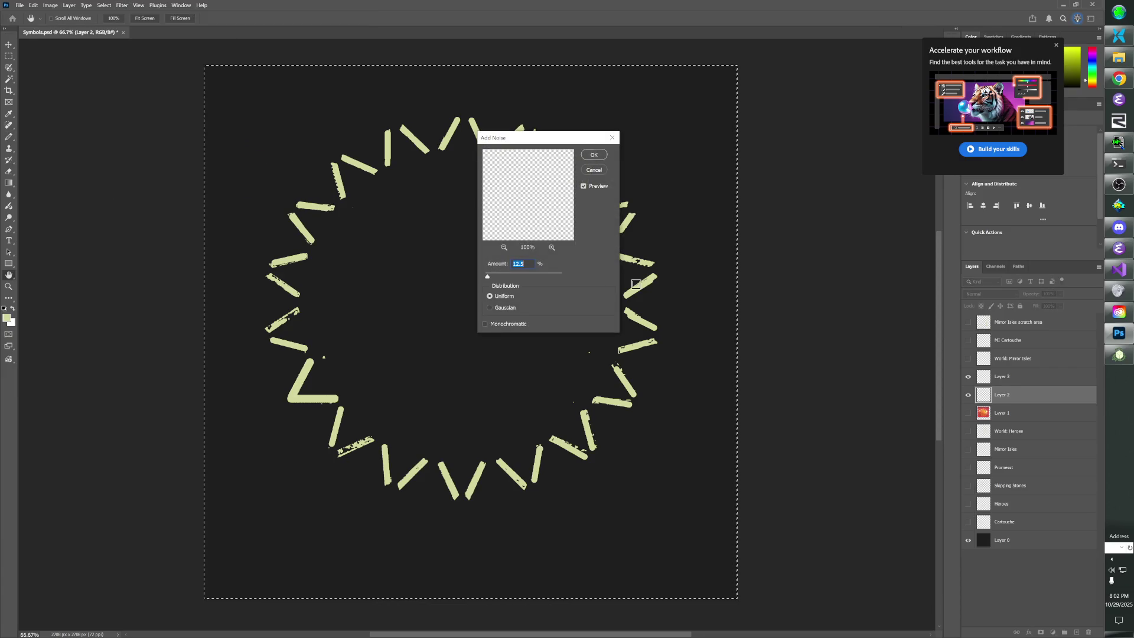
{"action": "mouse_move", "coordinate": [489, 277]}
{"action": "left_mouse_down"}
{"action": "mouse_move", "coordinate": [531, 278]}
{"action": "mouse_move", "coordinate": [498, 280]}
{"action": "mouse_move", "coordinate": [507, 277]}
{"action": "left_mouse_up"}
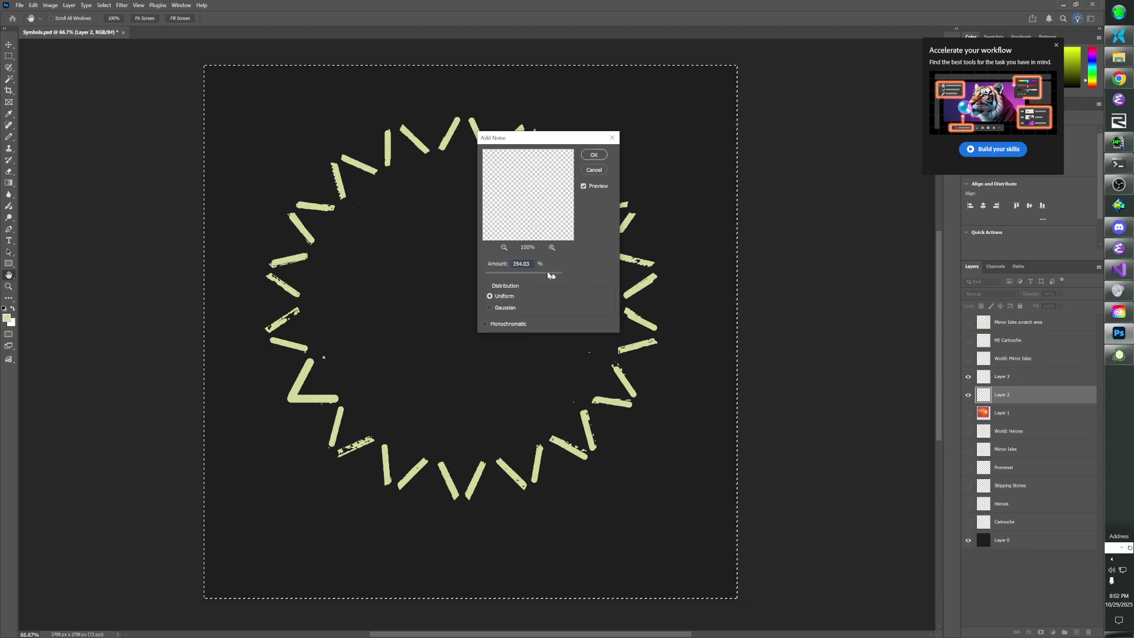
{"action": "left_click", "coordinate": [612, 138]}
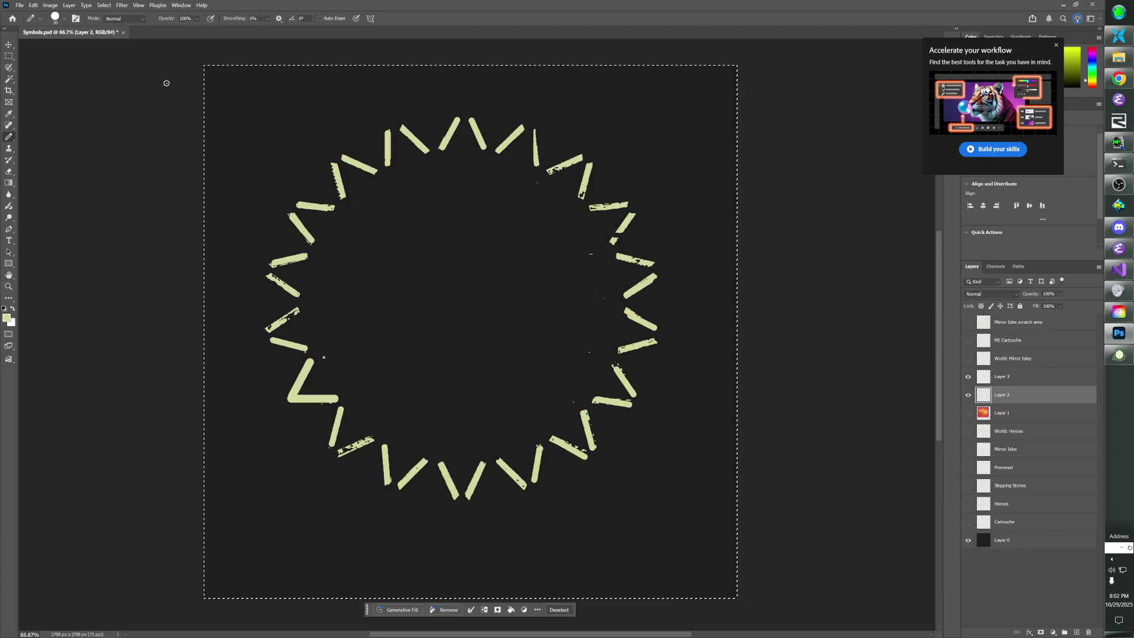
Apply Filter > Noise > Despeckle to Layer 2.
{"action": "left_click", "coordinate": [122, 6]}
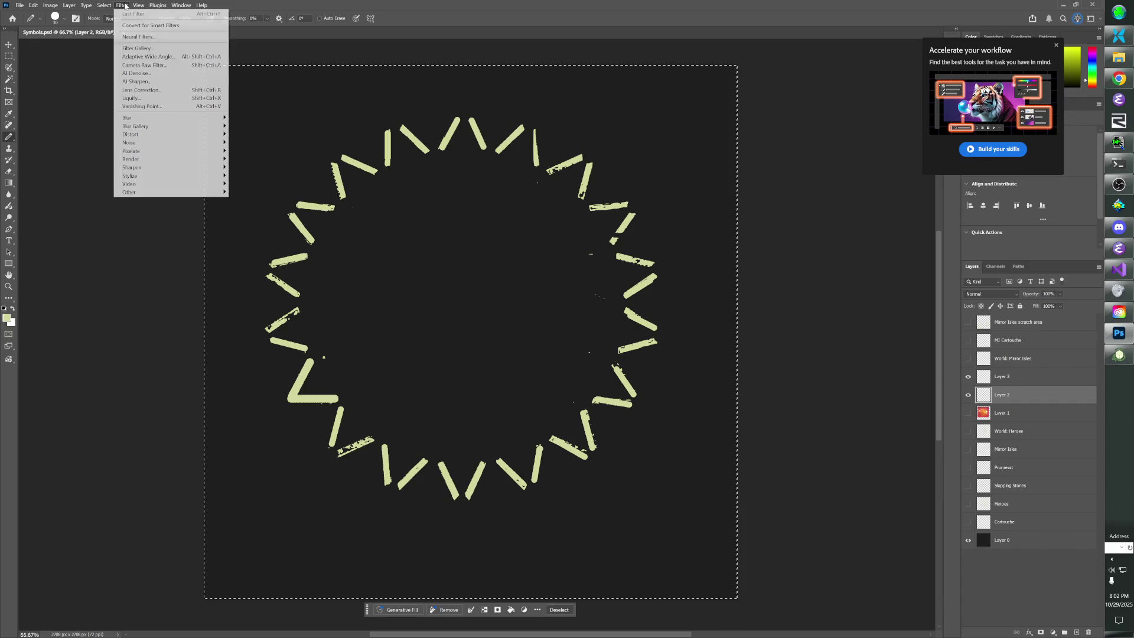
{"action": "mouse_move", "coordinate": [156, 172]}
{"action": "mouse_move", "coordinate": [157, 145]}
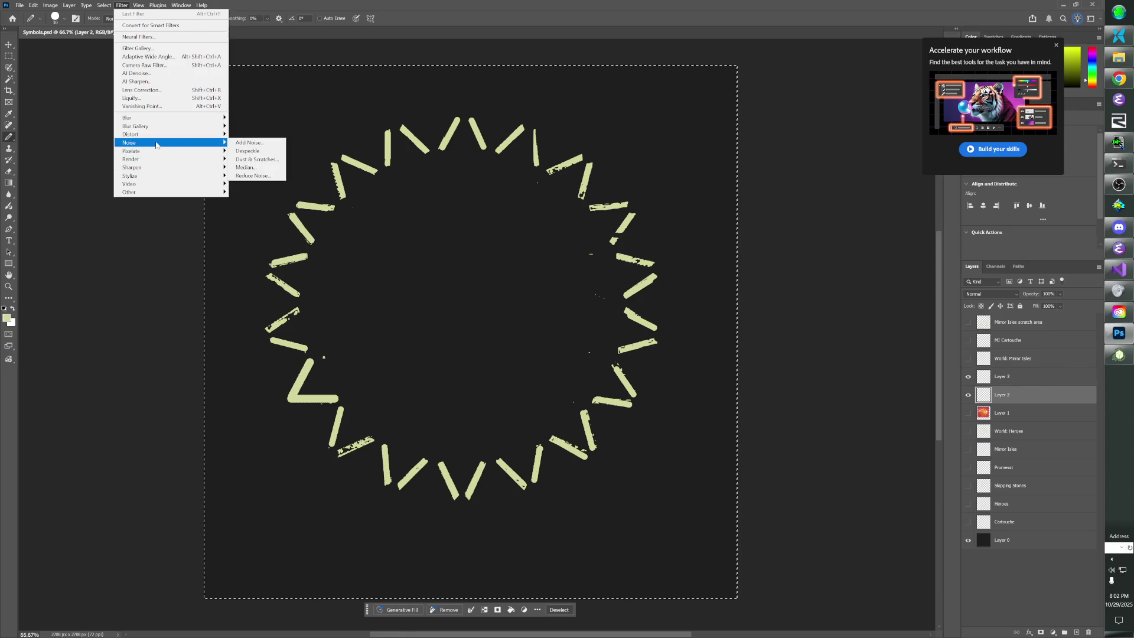
{"action": "left_click", "coordinate": [244, 151]}
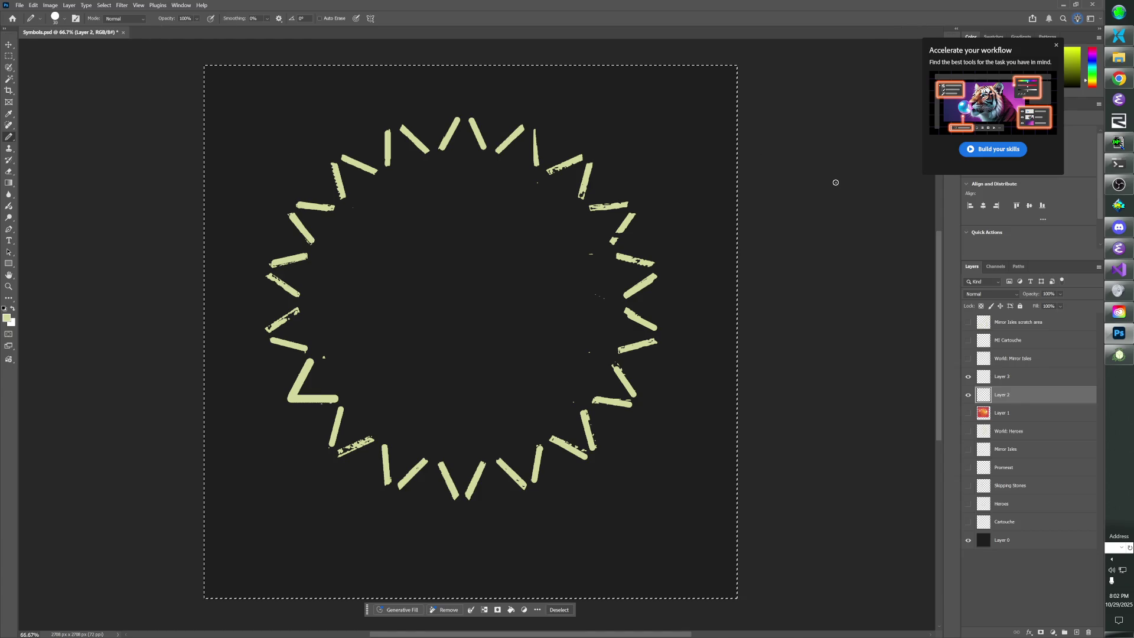
Try a wider Dust & Scratches radius, cancel it, and hide Layer 3.
{"action": "left_click", "coordinate": [122, 5]}
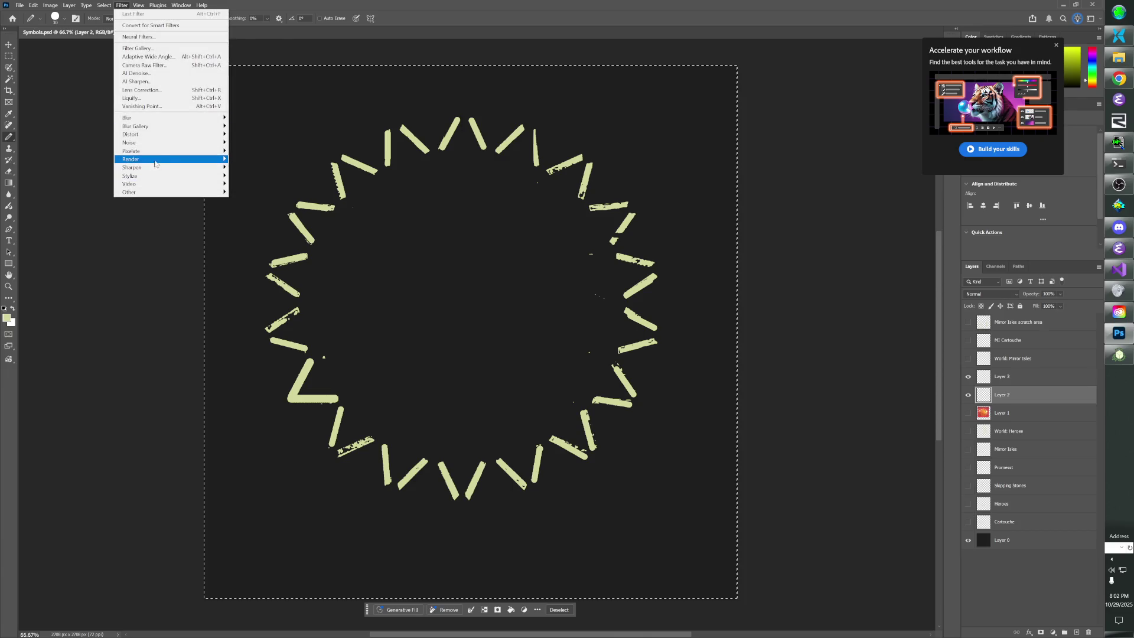
{"action": "mouse_move", "coordinate": [170, 152]}
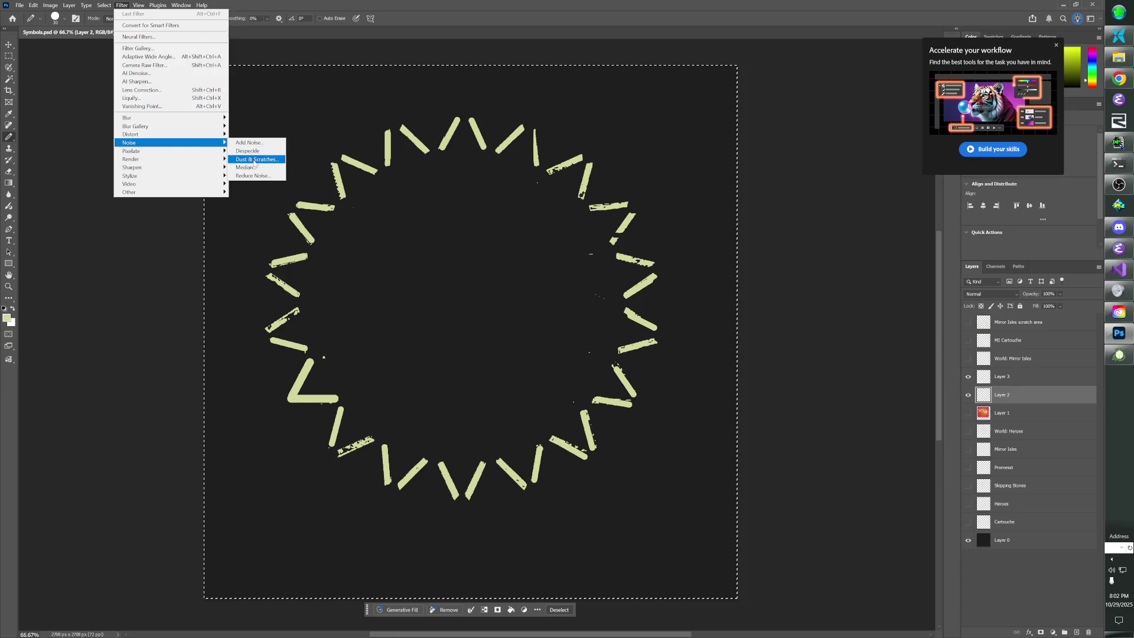
{"action": "left_click", "coordinate": [255, 159]}
{"action": "left_click_drag", "start_coordinate": [486, 286], "coordinate": [570, 309]}
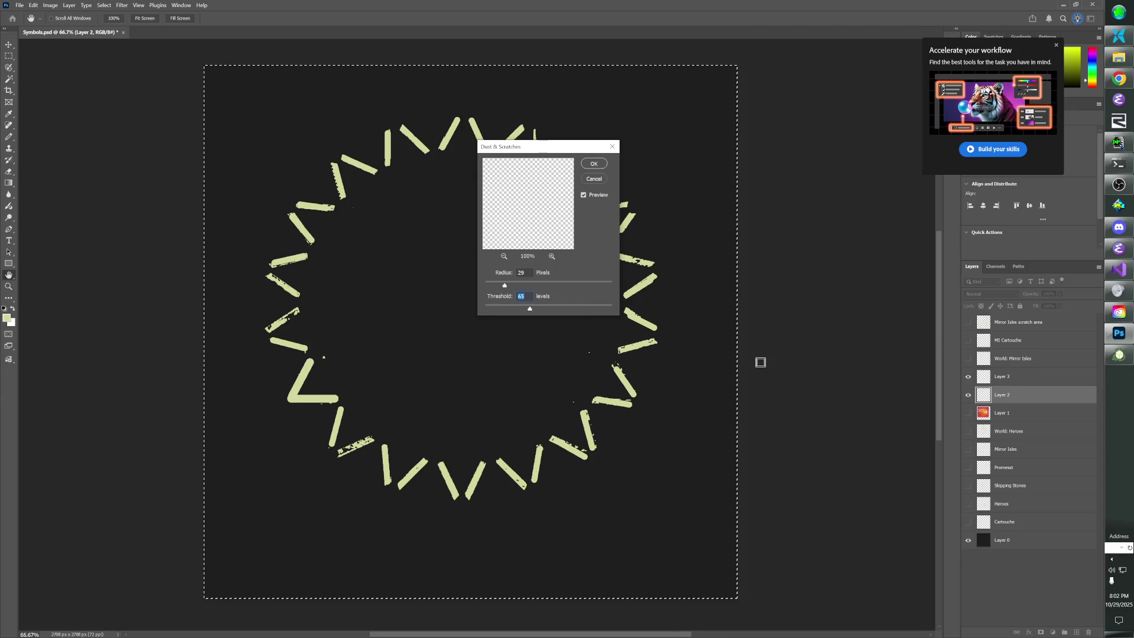
{"action": "left_click", "coordinate": [969, 378]}
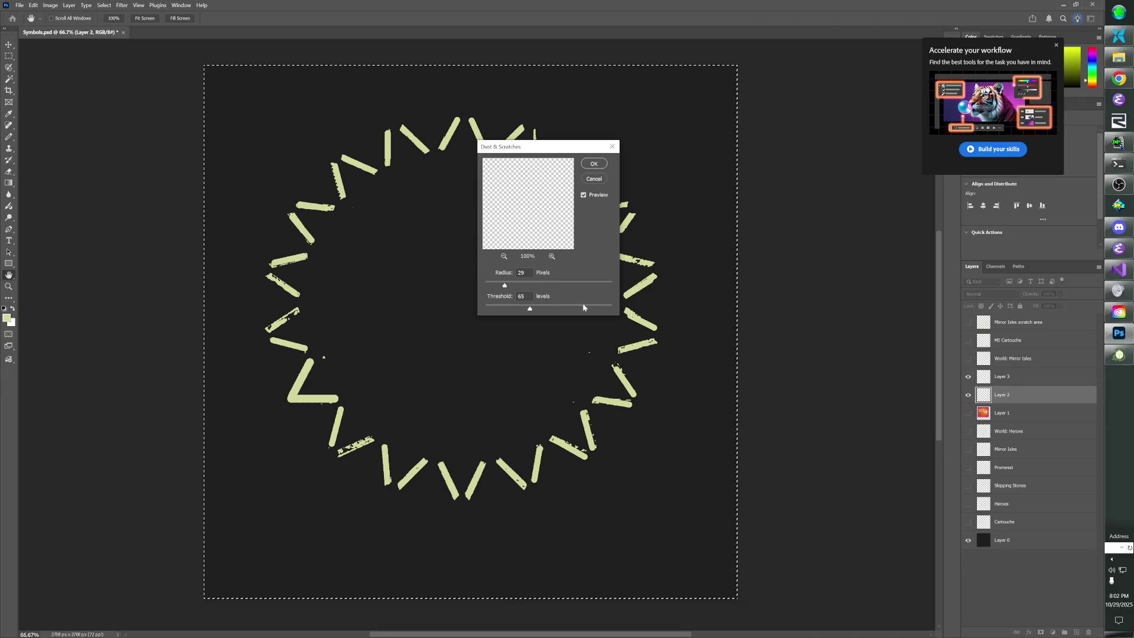
{"action": "left_click", "coordinate": [594, 179]}
{"action": "left_click", "coordinate": [968, 377]}
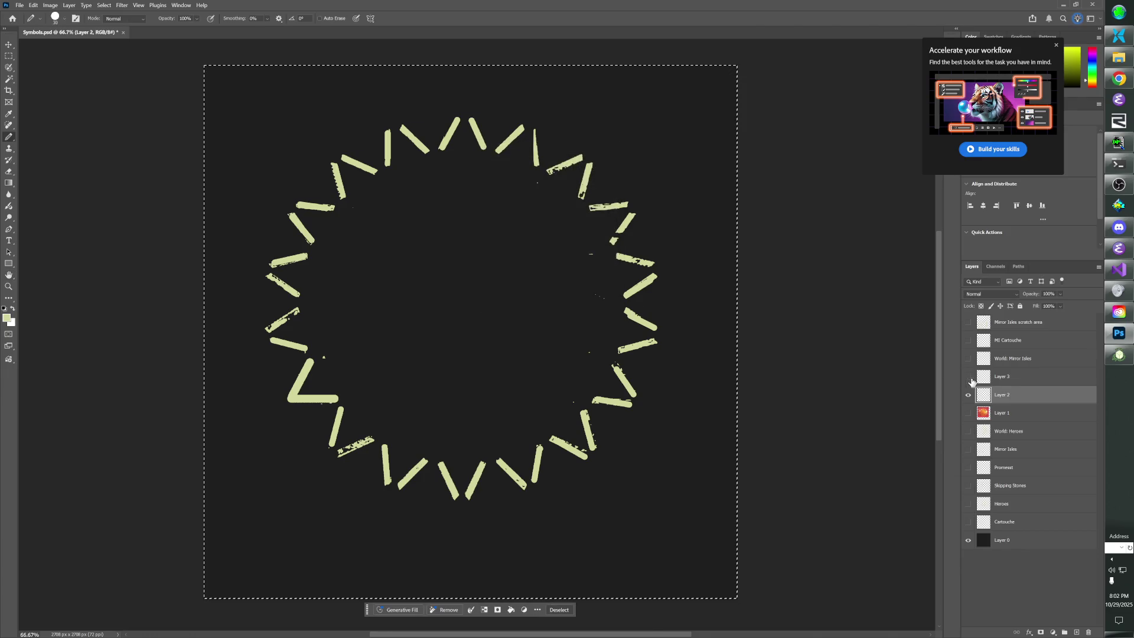
{"action": "left_click", "coordinate": [112, 5]}
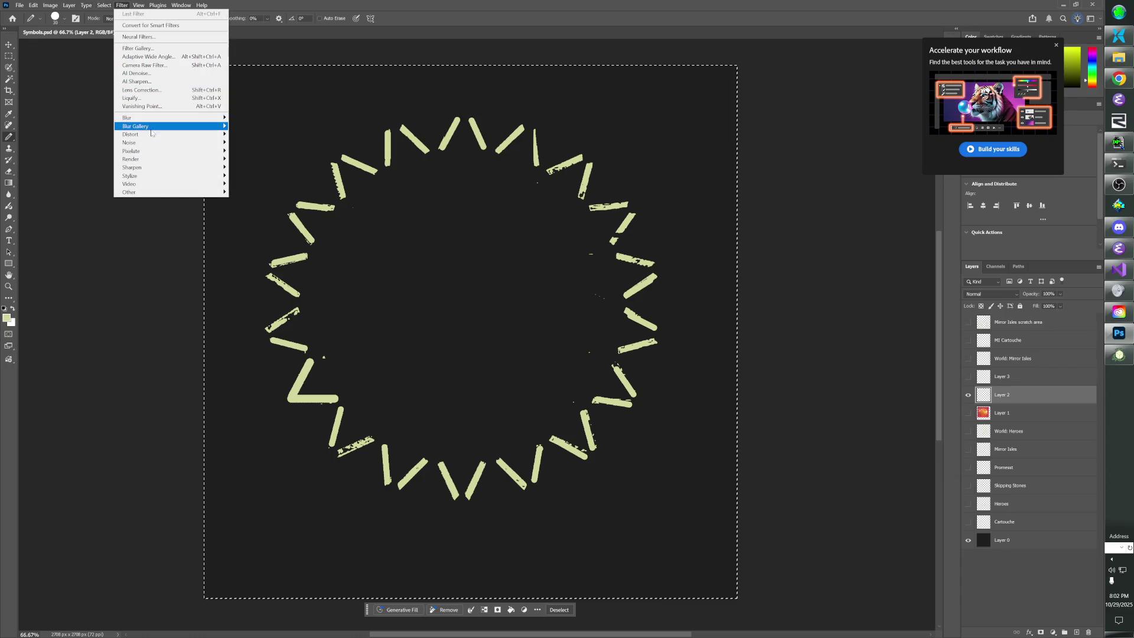
{"action": "mouse_move", "coordinate": [173, 138]}
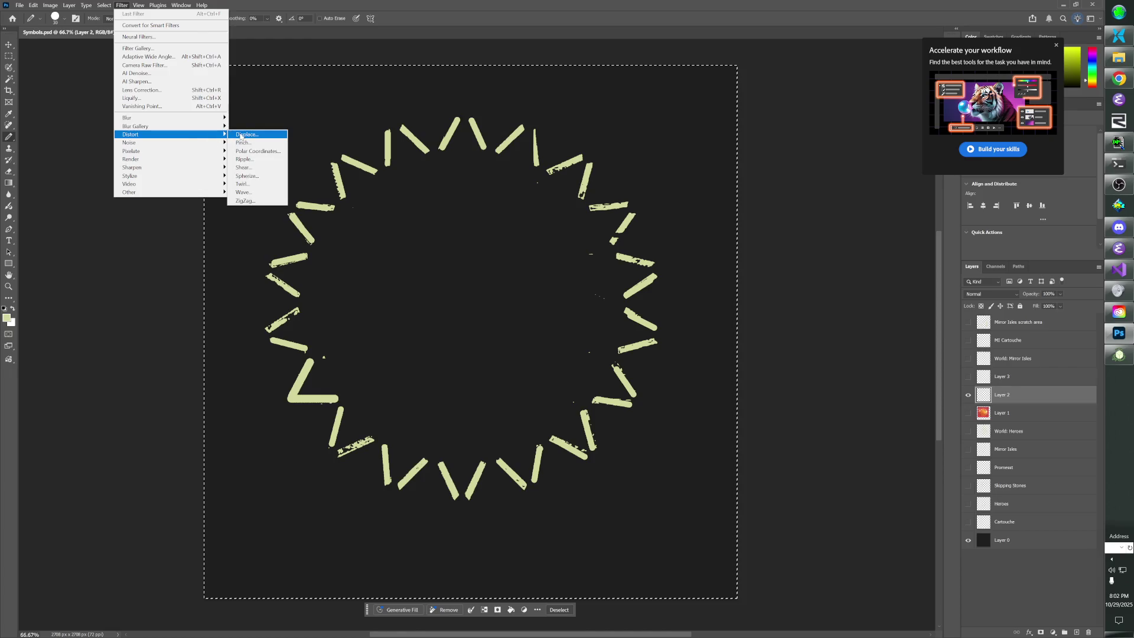
{"action": "left_click", "coordinate": [243, 159]}
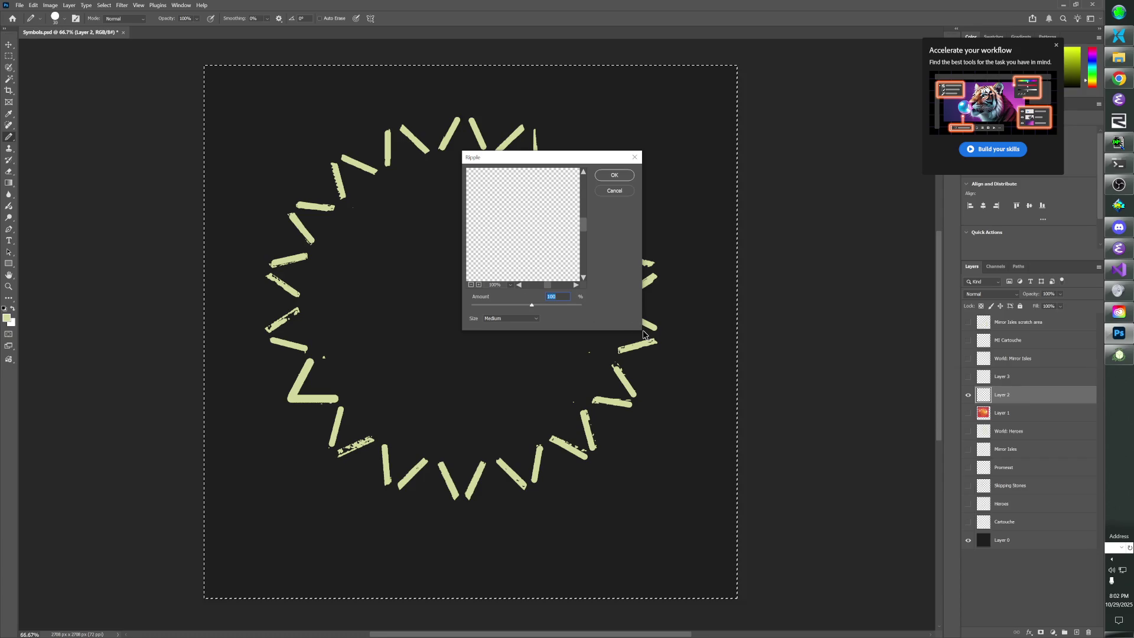
{"action": "mouse_move", "coordinate": [584, 228]}
{"action": "left_mouse_down"}
{"action": "mouse_move", "coordinate": [577, 265]}
{"action": "mouse_move", "coordinate": [581, 243]}
{"action": "left_mouse_up"}
{"action": "left_click", "coordinate": [471, 285]}
{"action": "left_click", "coordinate": [471, 285]}
{"action": "left_click", "coordinate": [471, 285]}
{"action": "left_click", "coordinate": [471, 284]}
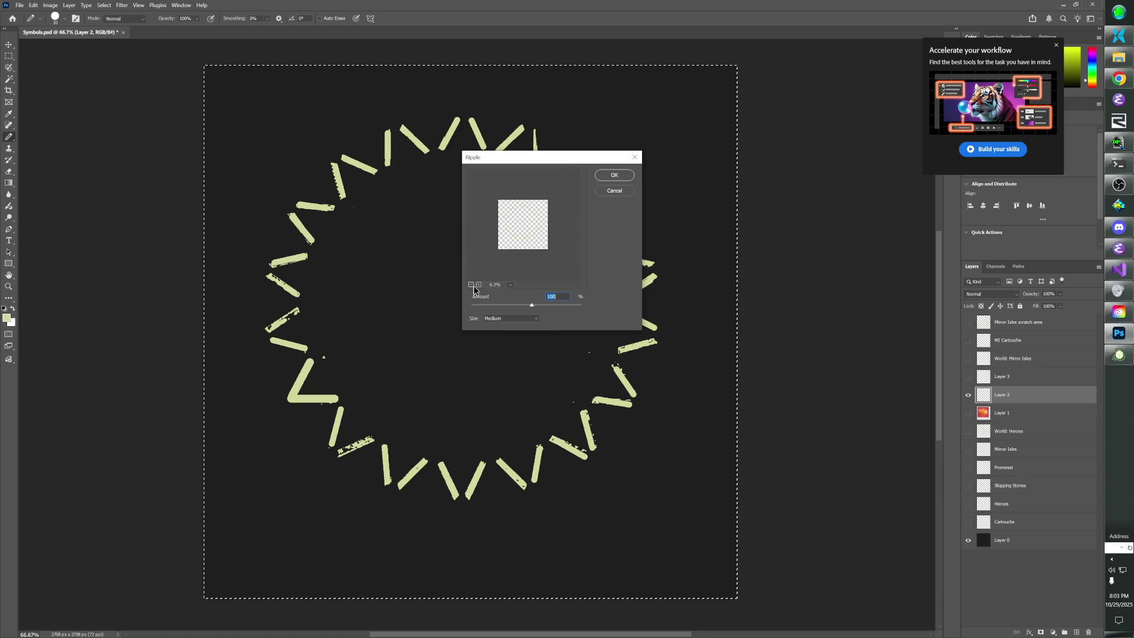
{"action": "left_click", "coordinate": [479, 284]}
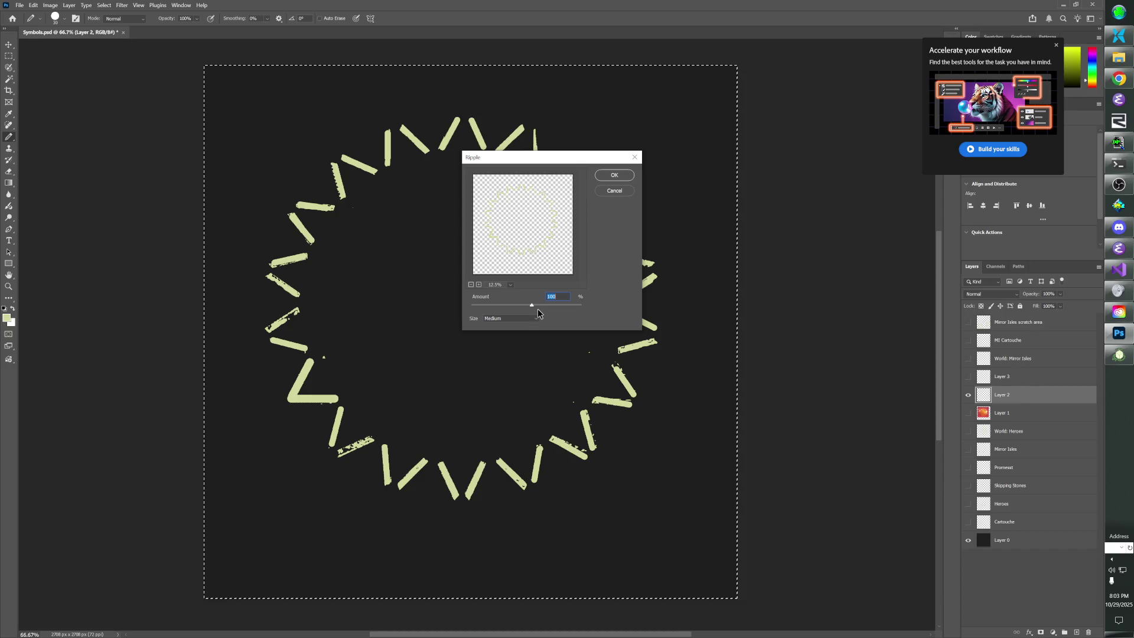
{"action": "left_click", "coordinate": [479, 285]}
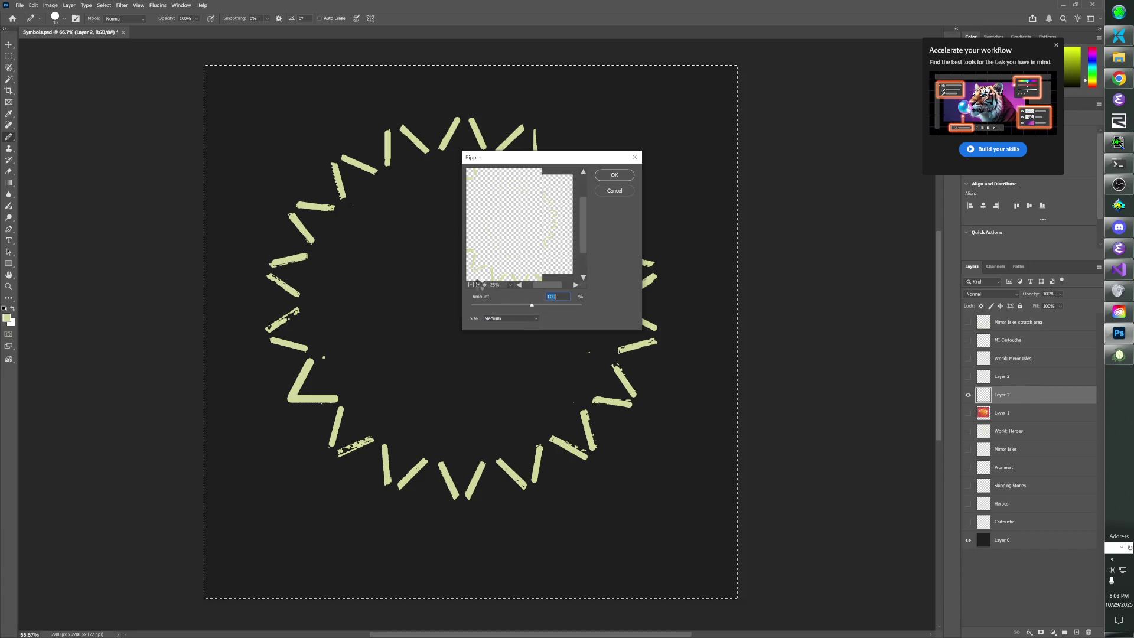
{"action": "left_click", "coordinate": [479, 285]}
{"action": "left_click_drag", "start_coordinate": [558, 193], "coordinate": [558, 224]}
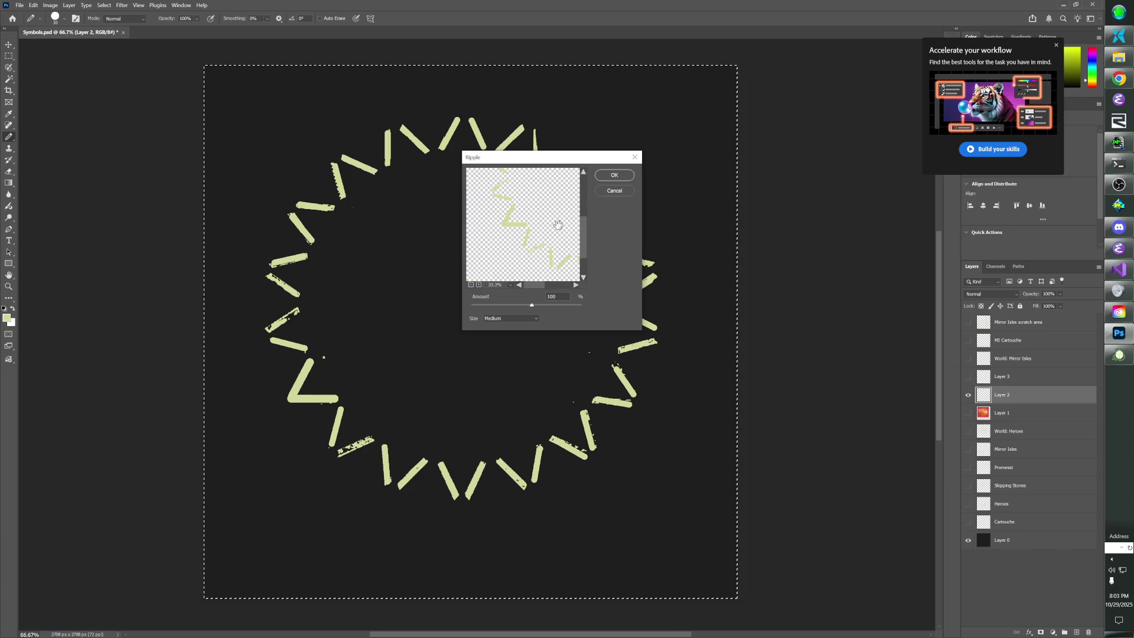
{"action": "left_click", "coordinate": [478, 285]}
{"action": "left_click", "coordinate": [477, 285]}
{"action": "left_click", "coordinate": [478, 286]}
{"action": "left_click", "coordinate": [478, 285]}
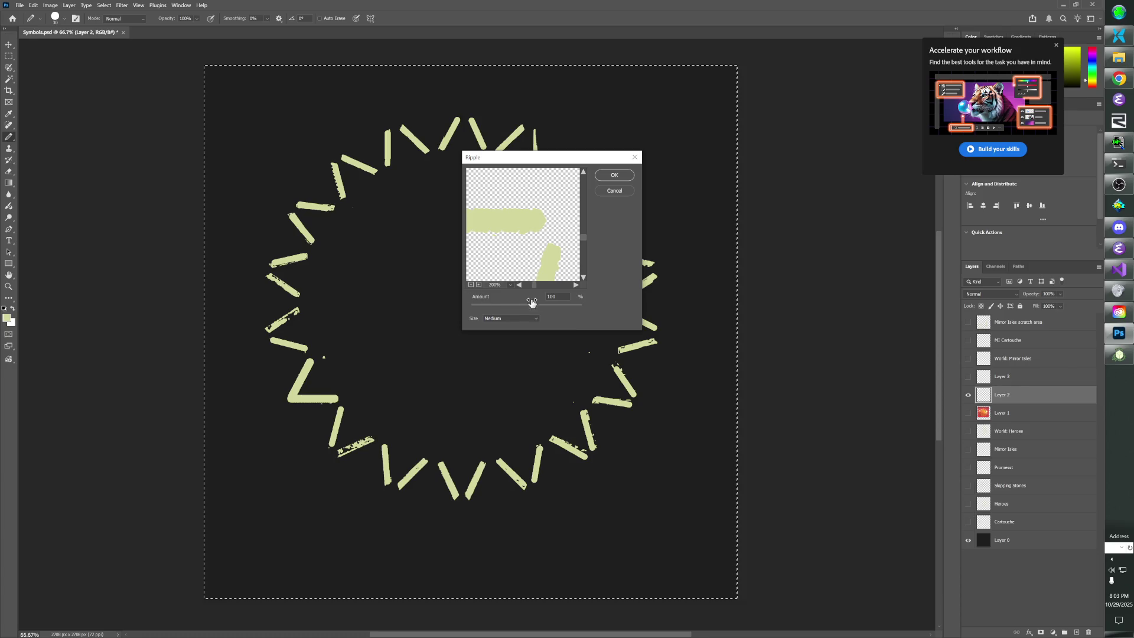
{"action": "left_click_drag", "start_coordinate": [532, 305], "coordinate": [566, 312]}
{"action": "mouse_move", "coordinate": [545, 163]}
{"action": "left_mouse_down"}
{"action": "mouse_move", "coordinate": [563, 163]}
{"action": "mouse_move", "coordinate": [538, 182]}
{"action": "left_mouse_up"}
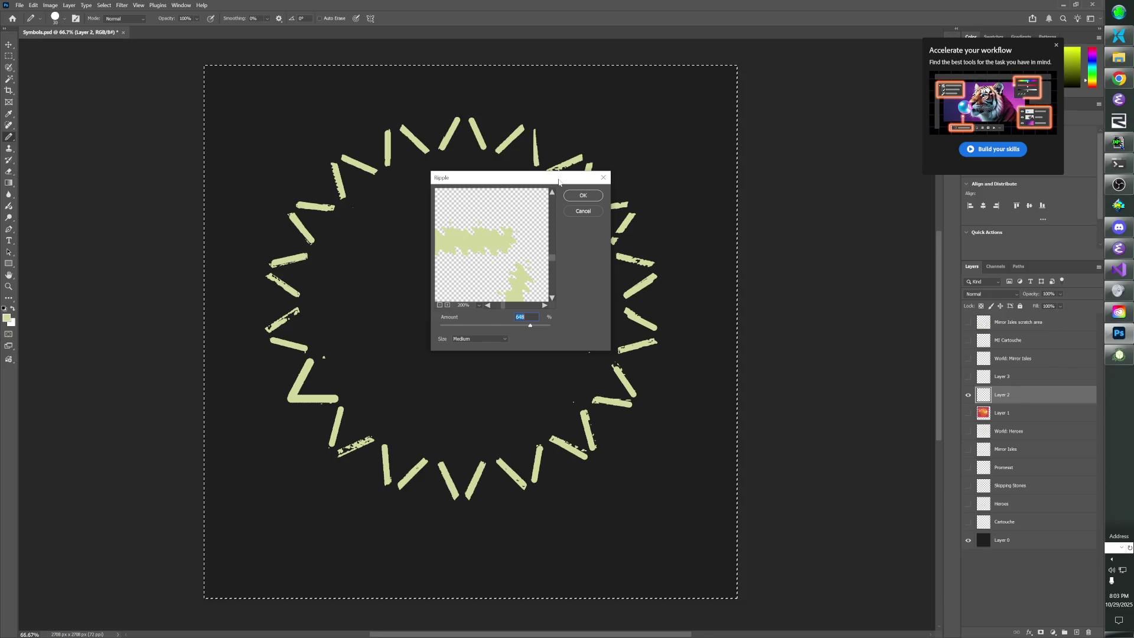
{"action": "left_click", "coordinate": [582, 211]}
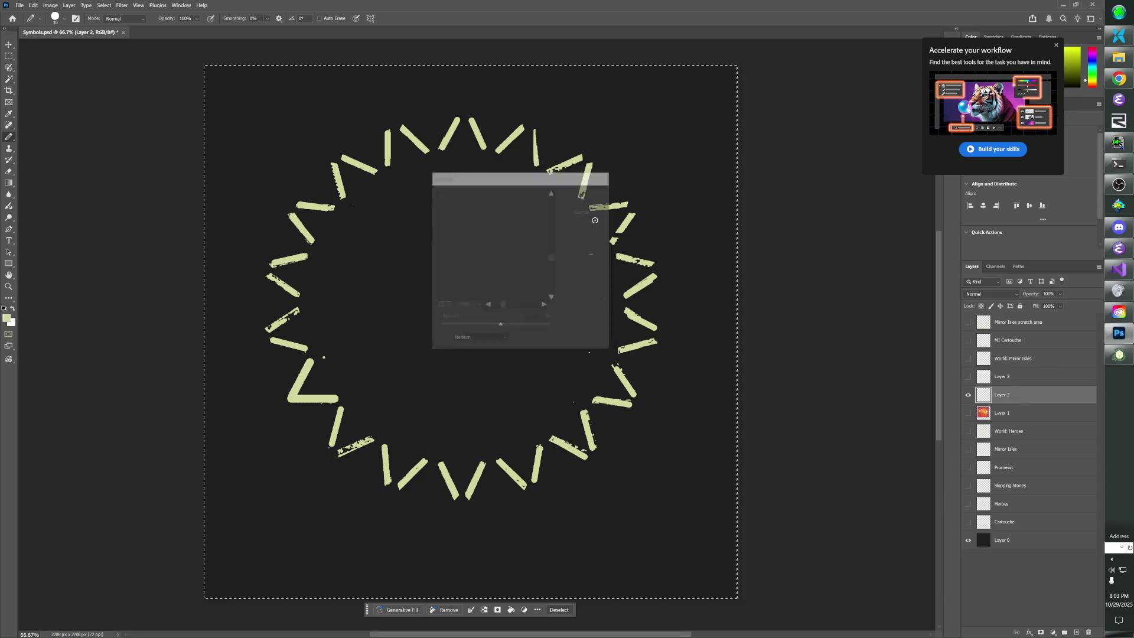
{"action": "left_click", "coordinate": [1002, 376]}
{"action": "left_click", "coordinate": [968, 378]}
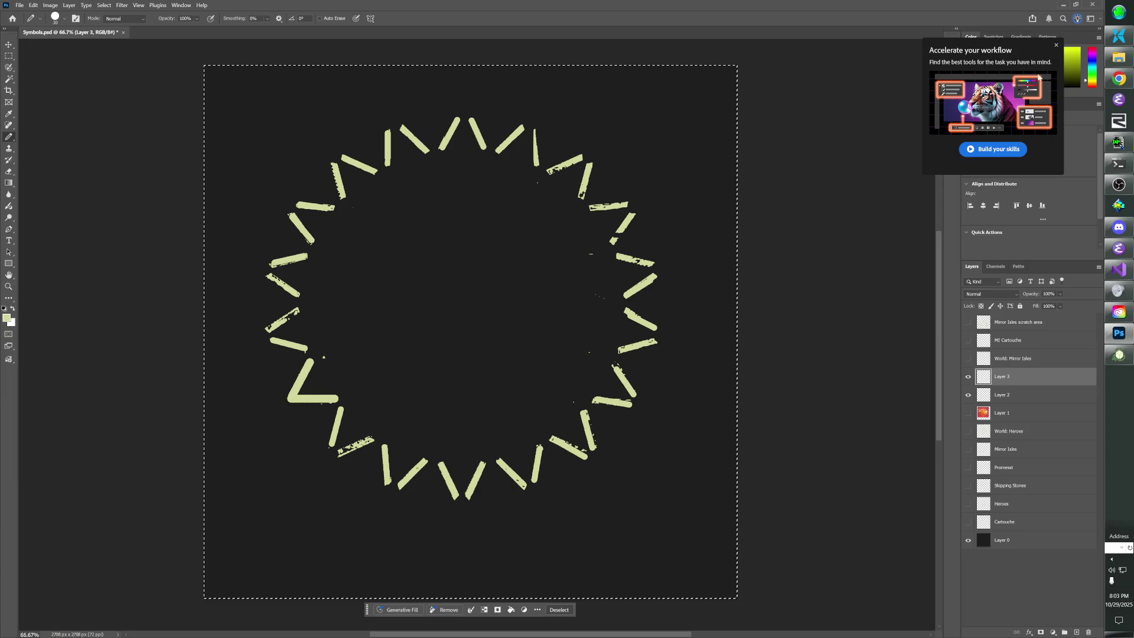
Set the foreground to white and Paint Bucket-fill Layer 3 with it.
{"action": "left_click", "coordinate": [1056, 46]}
{"action": "left_click", "coordinate": [978, 49]}
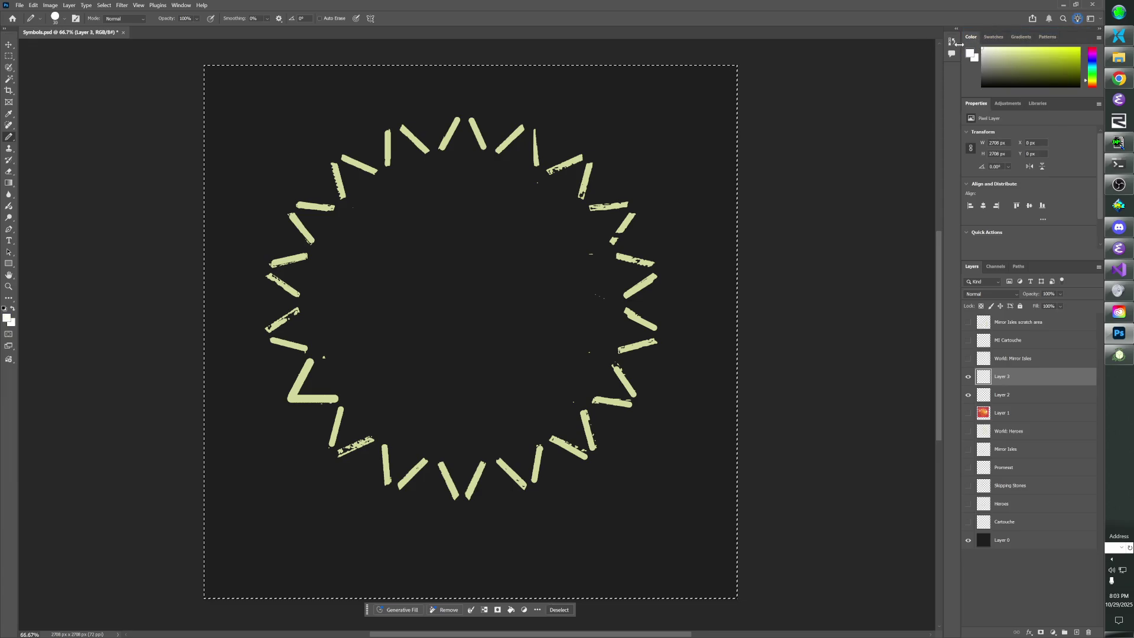
{"action": "left_click", "coordinate": [9, 183]}
{"action": "left_click", "coordinate": [36, 192]}
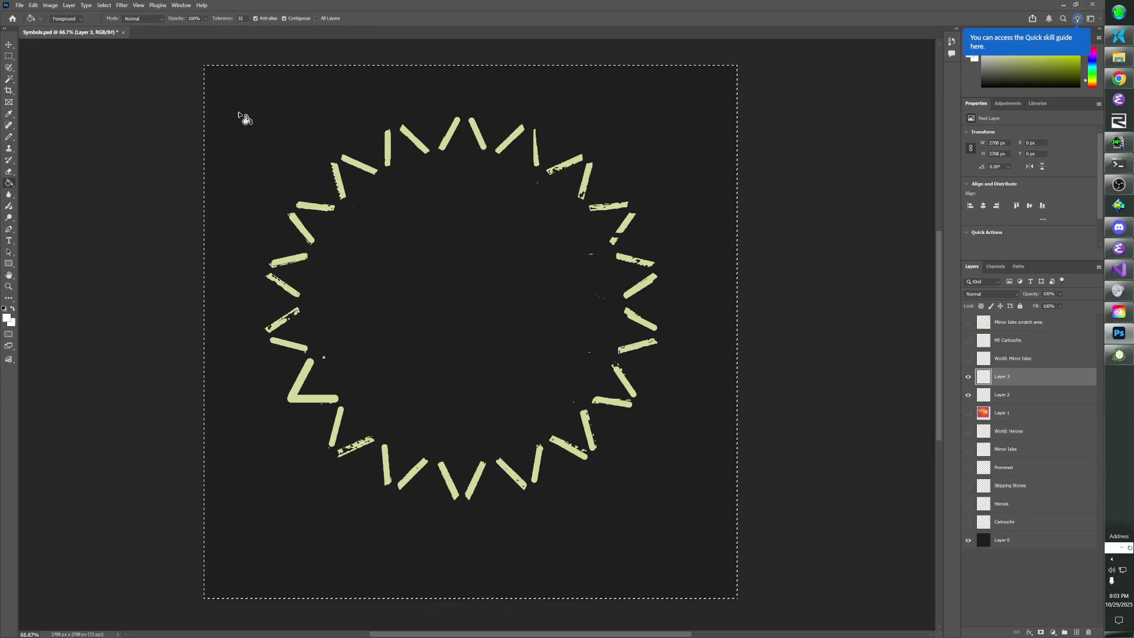
{"action": "left_click", "coordinate": [243, 118]}
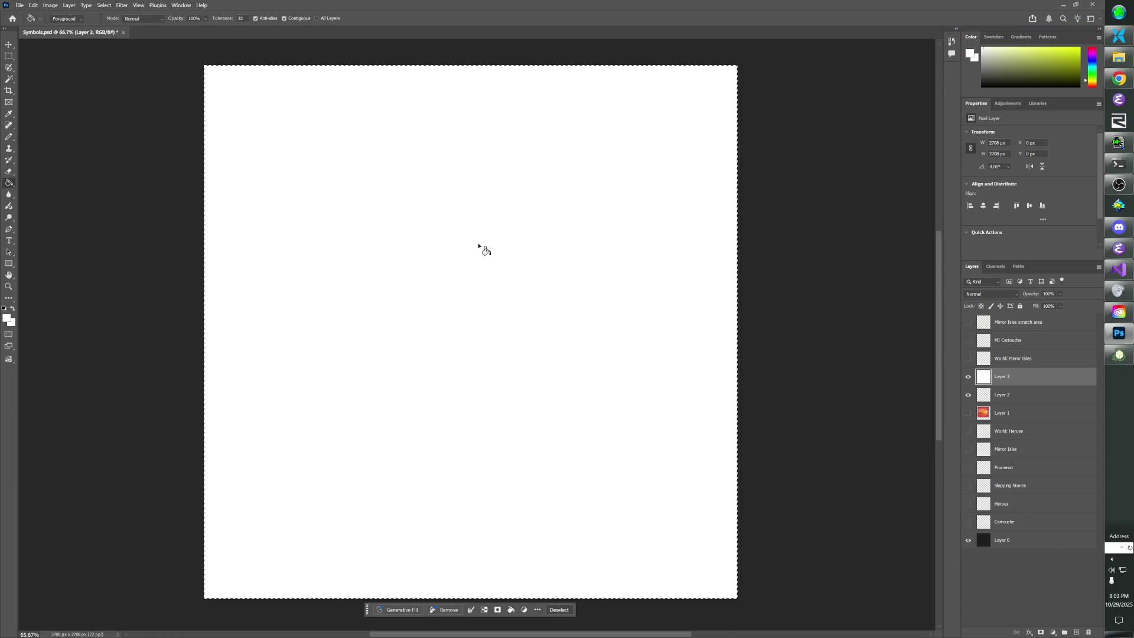
Preview Add Noise at around 280% and discard those settings.
{"action": "left_click", "coordinate": [124, 8]}
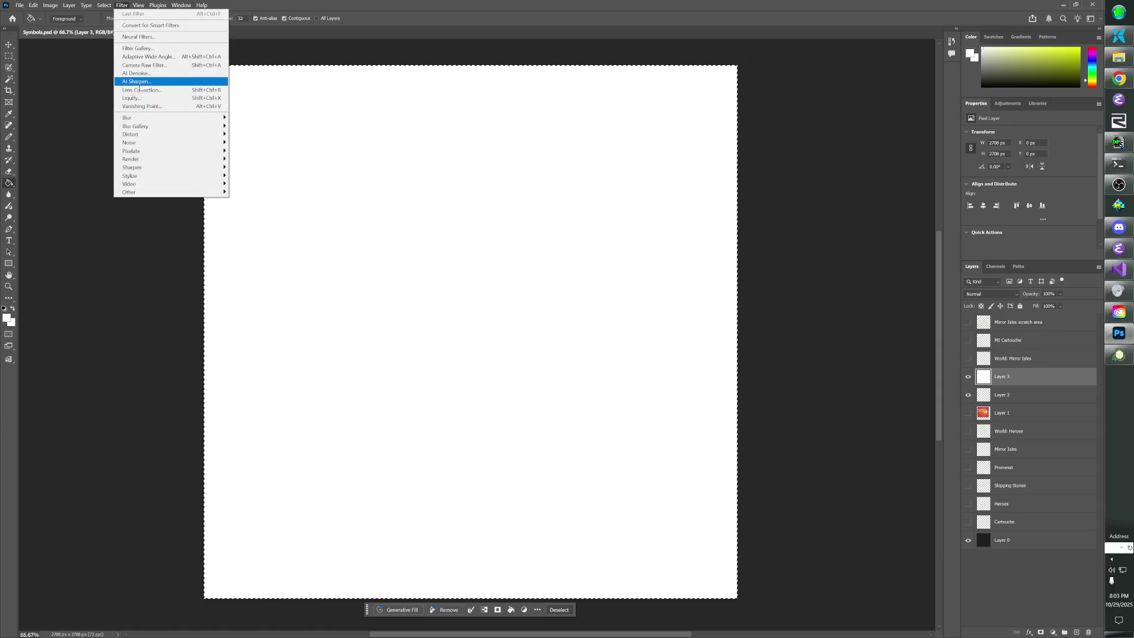
{"action": "mouse_move", "coordinate": [172, 145]}
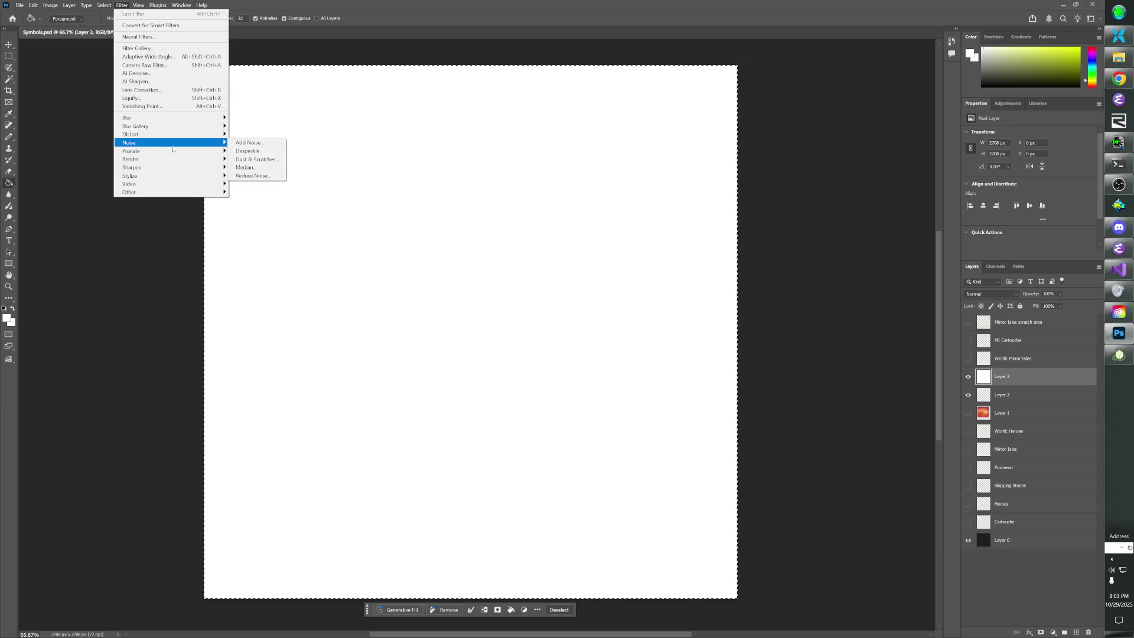
{"action": "left_click", "coordinate": [247, 145]}
{"action": "left_click_drag", "start_coordinate": [499, 275], "coordinate": [544, 278]}
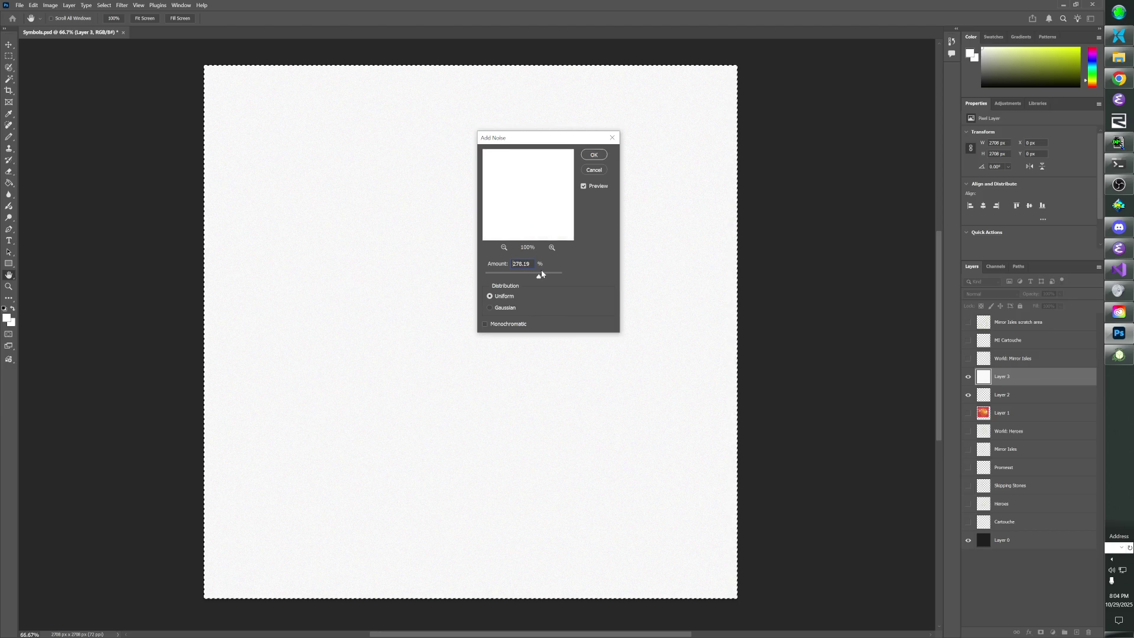
{"action": "left_click_drag", "start_coordinate": [544, 273], "coordinate": [506, 279]}
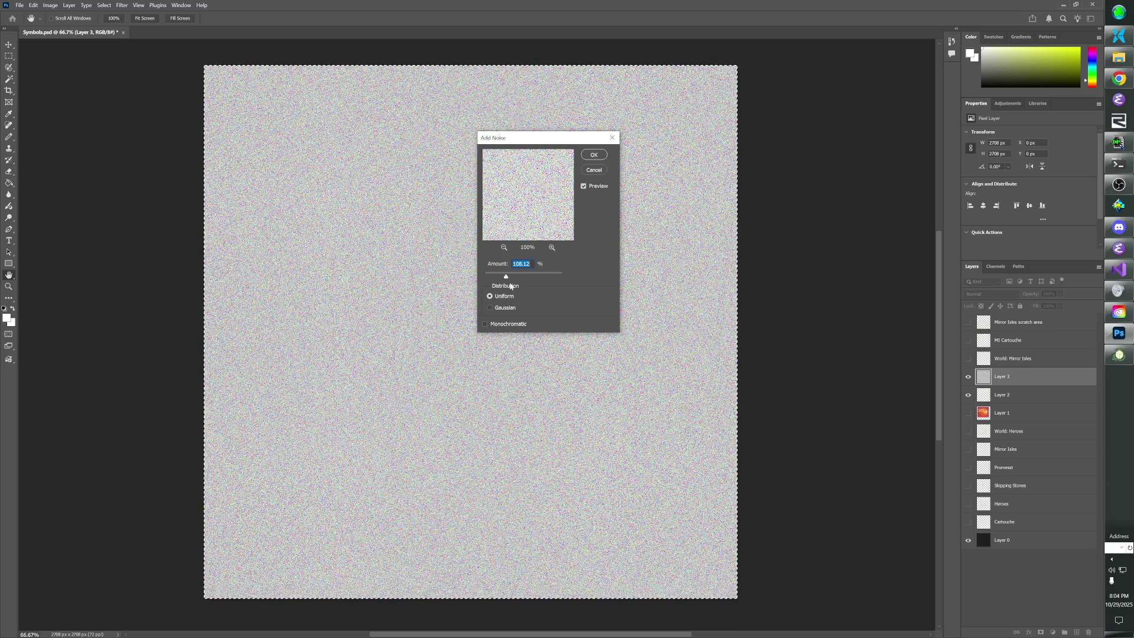
{"action": "left_click", "coordinate": [591, 171]}
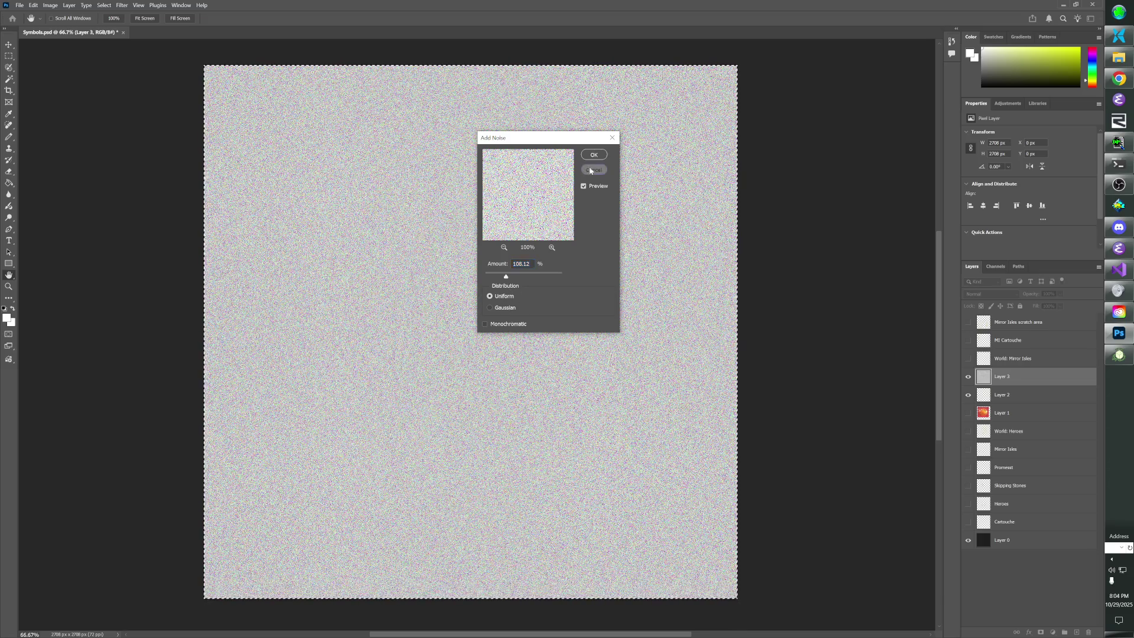
Apply Add Noise to Layer 3 at about 232% amount.
{"action": "left_click", "coordinate": [122, 6]}
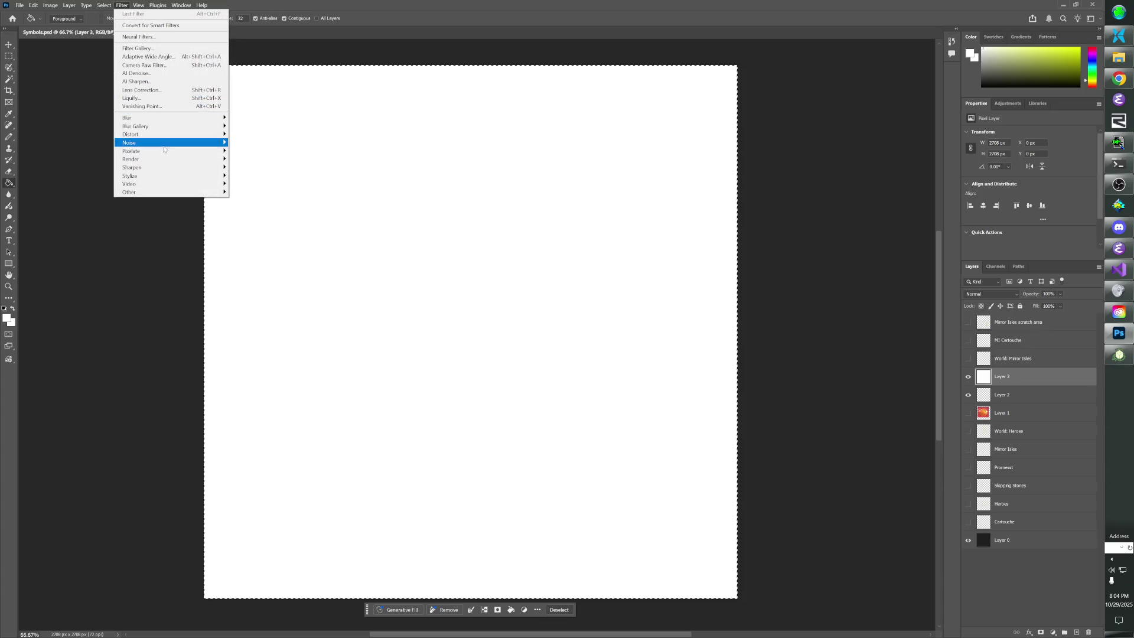
{"action": "mouse_move", "coordinate": [165, 144]}
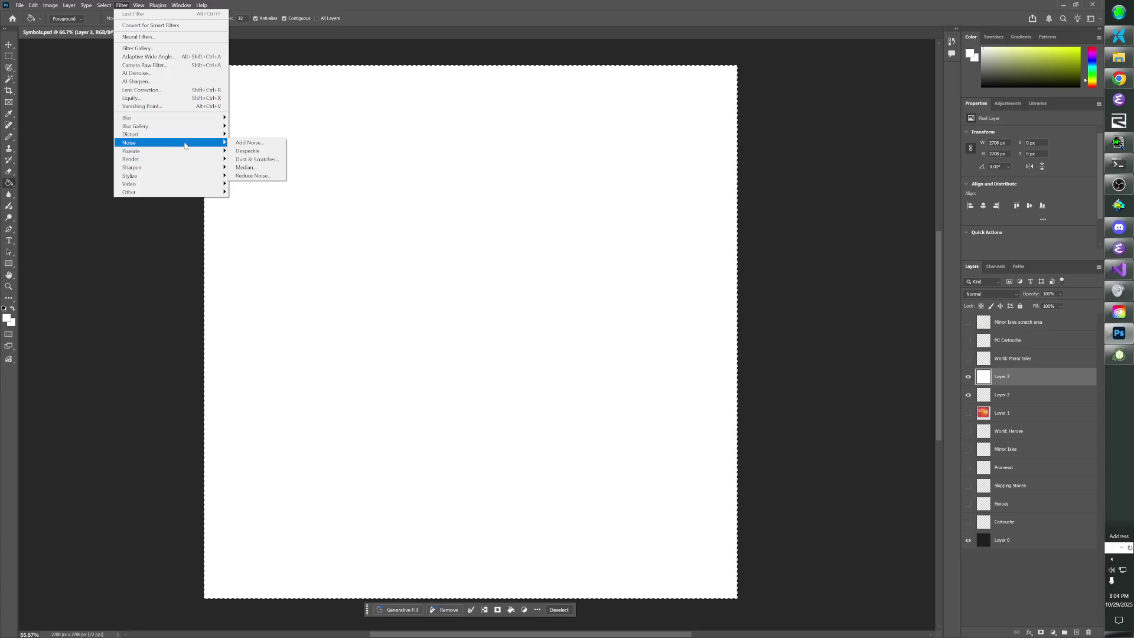
{"action": "left_click", "coordinate": [249, 143]}
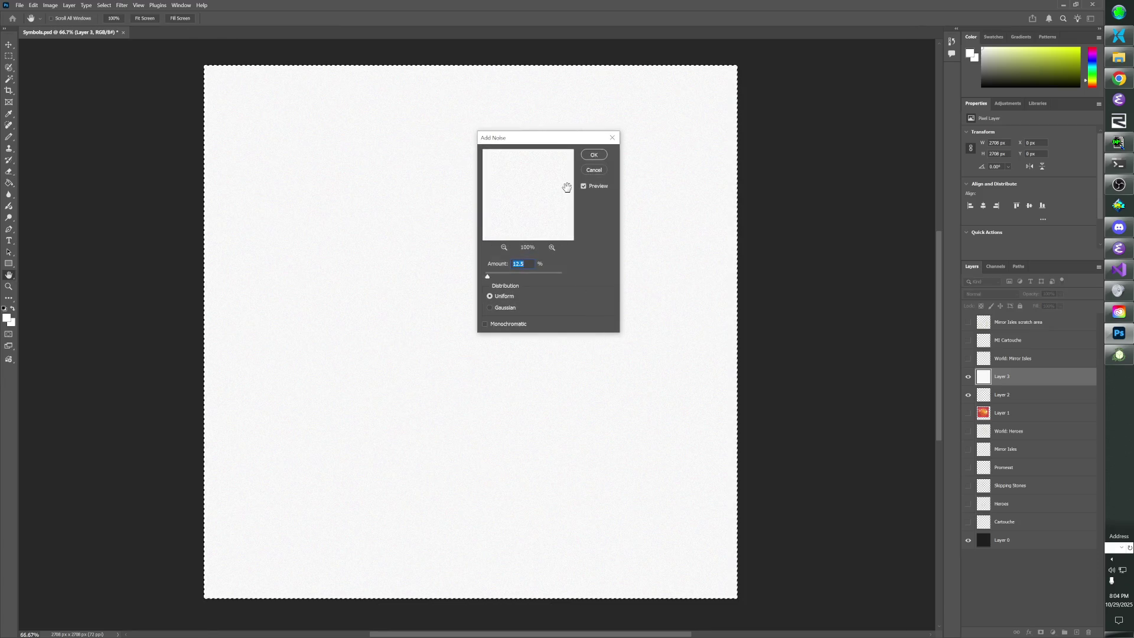
{"action": "left_click_drag", "start_coordinate": [488, 276], "coordinate": [533, 278]}
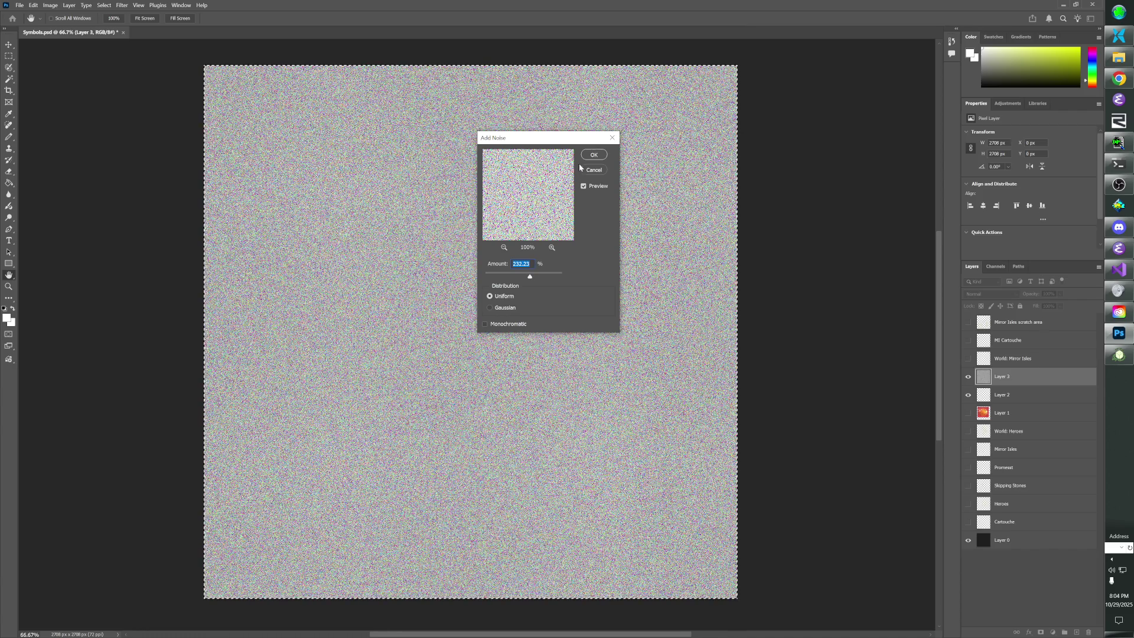
{"action": "left_click", "coordinate": [592, 155]}
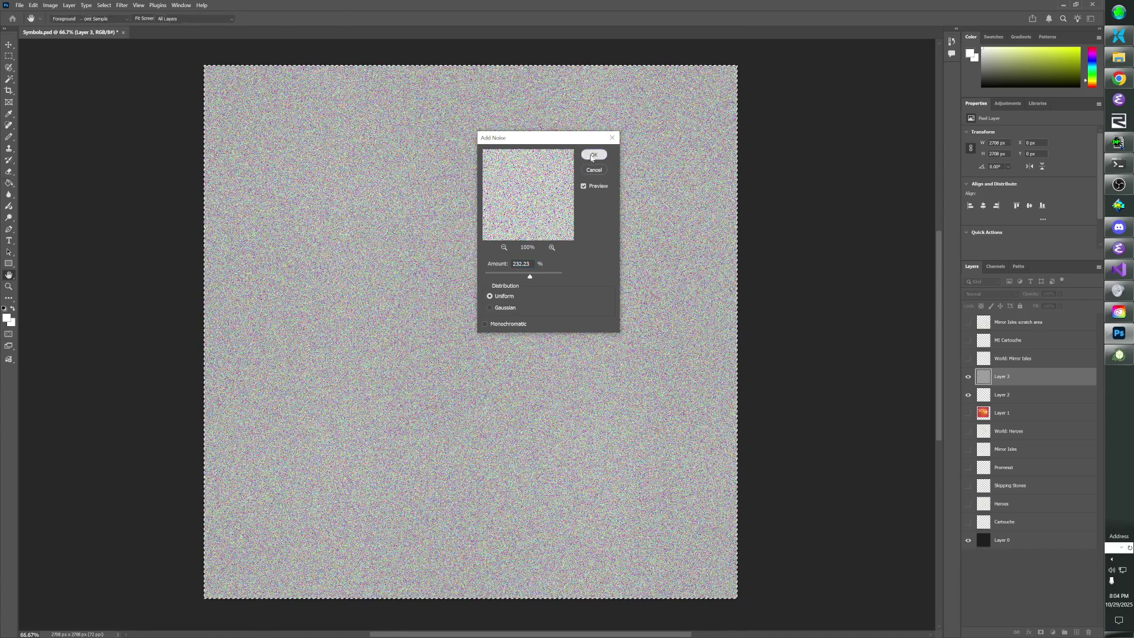
With the Rectangular Marquee, deselect and select a small square at the noise's lower left.
{"action": "left_click", "coordinate": [9, 56]}
{"action": "left_click", "coordinate": [195, 438]}
{"action": "mouse_move", "coordinate": [203, 439]}
{"action": "left_mouse_down"}
{"action": "mouse_move", "coordinate": [324, 501]}
{"action": "mouse_move", "coordinate": [364, 597]}
{"action": "left_mouse_up"}
Scale the selected noise patch with Ctrl+T to cover the canvas and commit.
{"action": "key", "text": "ctrl+t"}
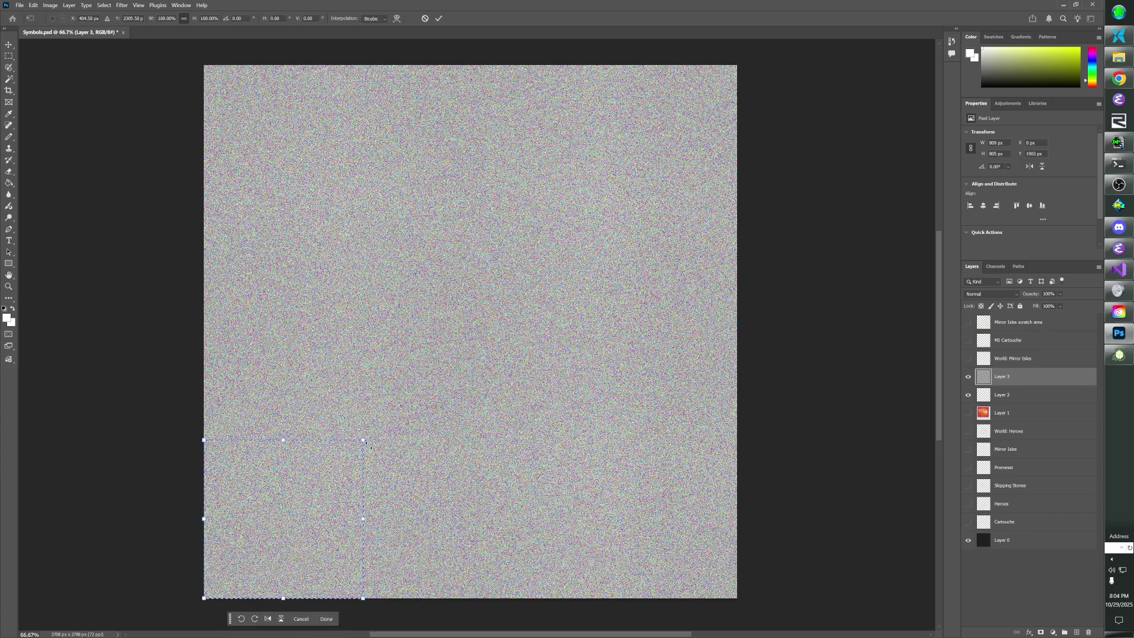
{"action": "mouse_move", "coordinate": [363, 441]}
{"action": "left_mouse_down"}
{"action": "mouse_move", "coordinate": [713, 121]}
{"action": "mouse_move", "coordinate": [740, 66]}
{"action": "left_mouse_up"}
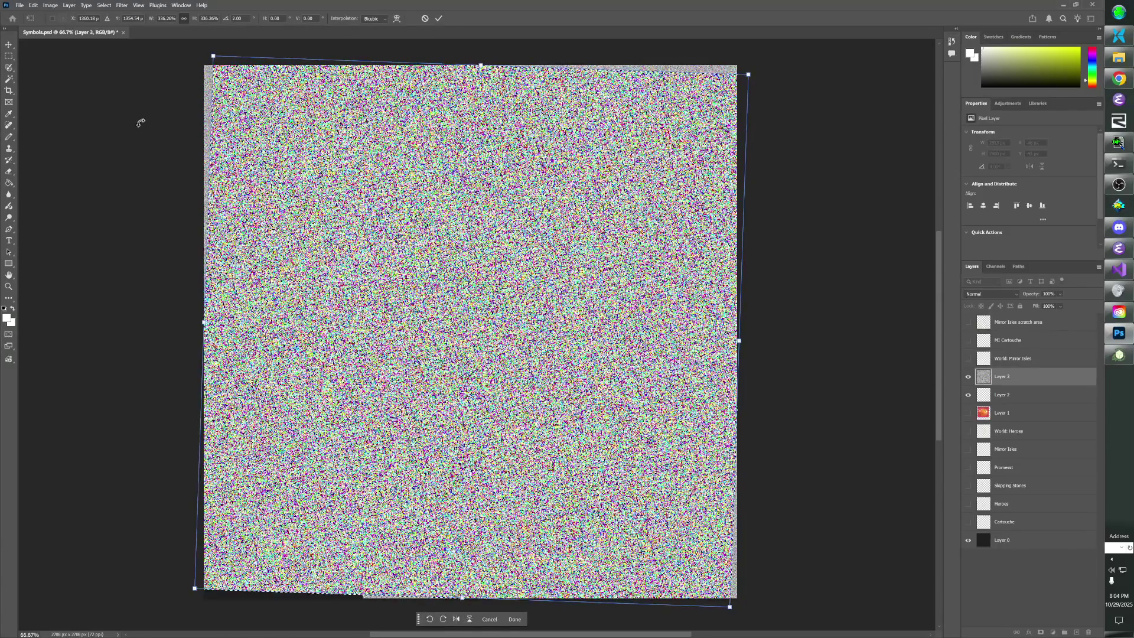
{"action": "key", "text": "Return"}
{"action": "key", "text": "m"}
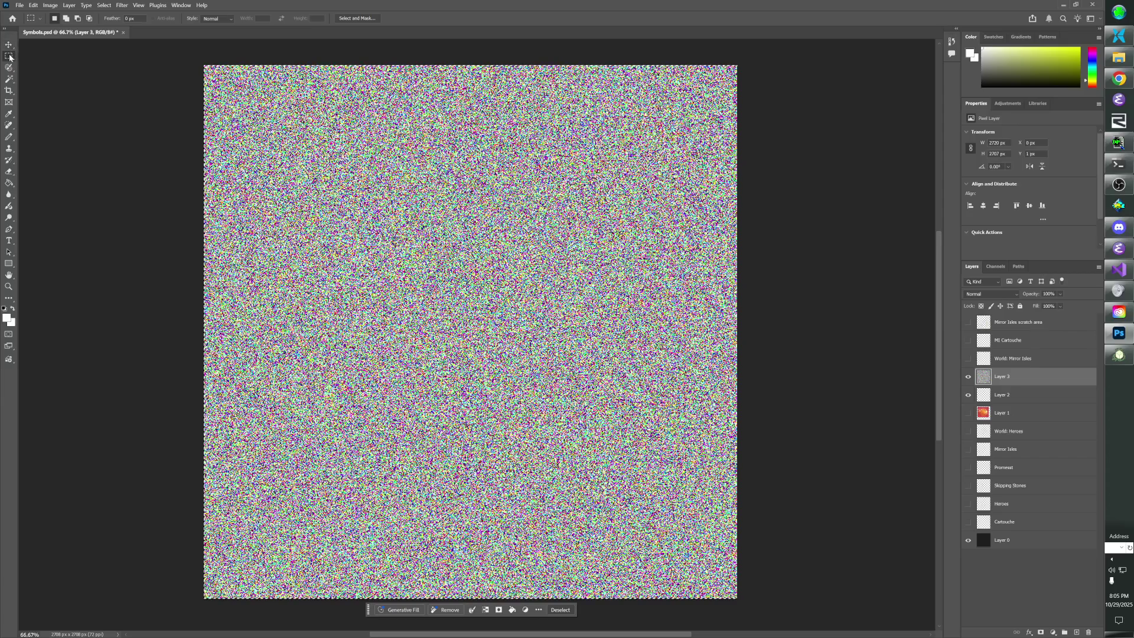
Select a new lower-left square and scale it up again over the canvas for coarser grain.
{"action": "left_click", "coordinate": [163, 341]}
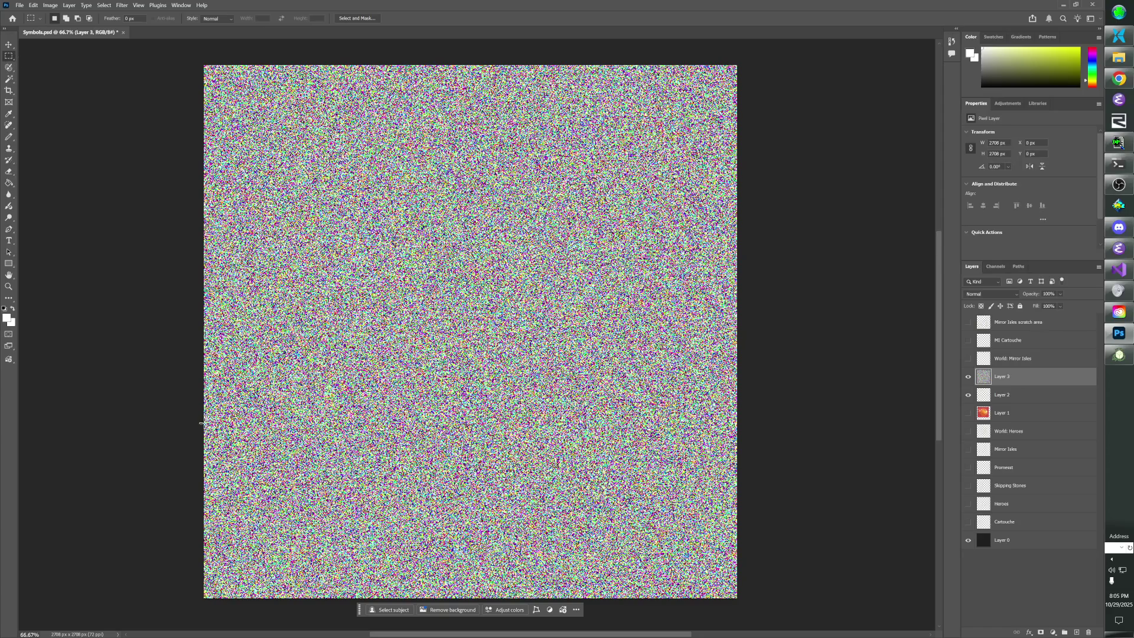
{"action": "mouse_move", "coordinate": [202, 422]}
{"action": "left_mouse_down"}
{"action": "mouse_move", "coordinate": [232, 420]}
{"action": "mouse_move", "coordinate": [389, 553]}
{"action": "mouse_move", "coordinate": [369, 593]}
{"action": "mouse_move", "coordinate": [393, 598]}
{"action": "left_mouse_up"}
{"action": "left_click_drag", "start_coordinate": [395, 596], "coordinate": [397, 604]}
{"action": "key", "text": "ctrl+t"}
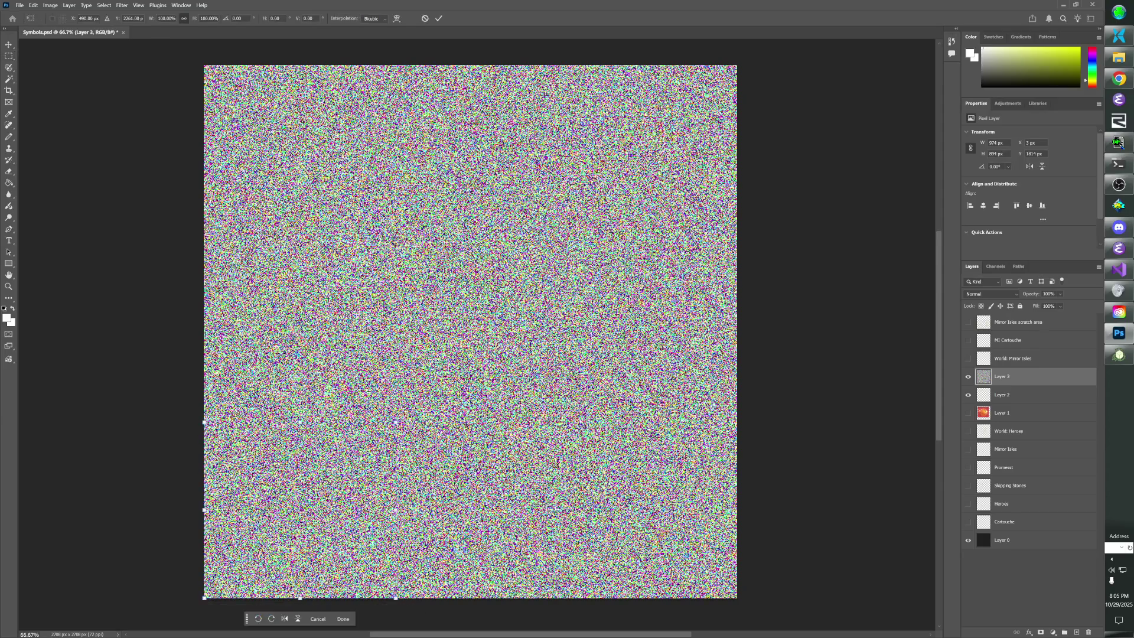
{"action": "mouse_move", "coordinate": [395, 421]}
{"action": "left_mouse_down"}
{"action": "mouse_move", "coordinate": [646, 189]}
{"action": "mouse_move", "coordinate": [748, 53]}
{"action": "mouse_move", "coordinate": [767, 39]}
{"action": "mouse_move", "coordinate": [798, 41]}
{"action": "mouse_move", "coordinate": [789, 61]}
{"action": "left_mouse_up"}
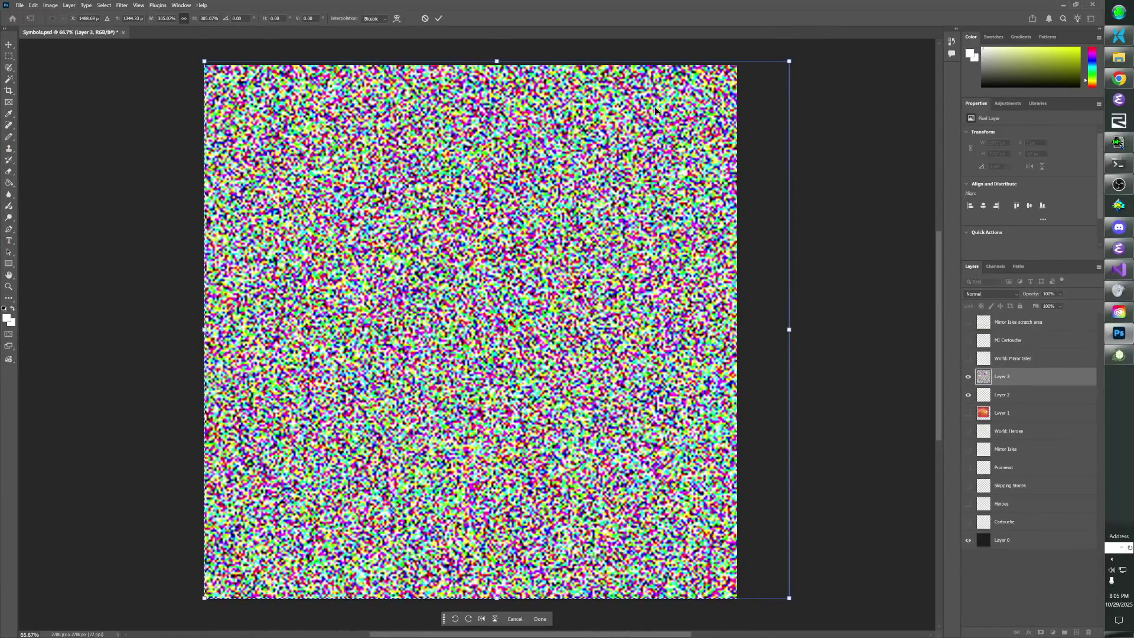
{"action": "key", "text": "Return"}
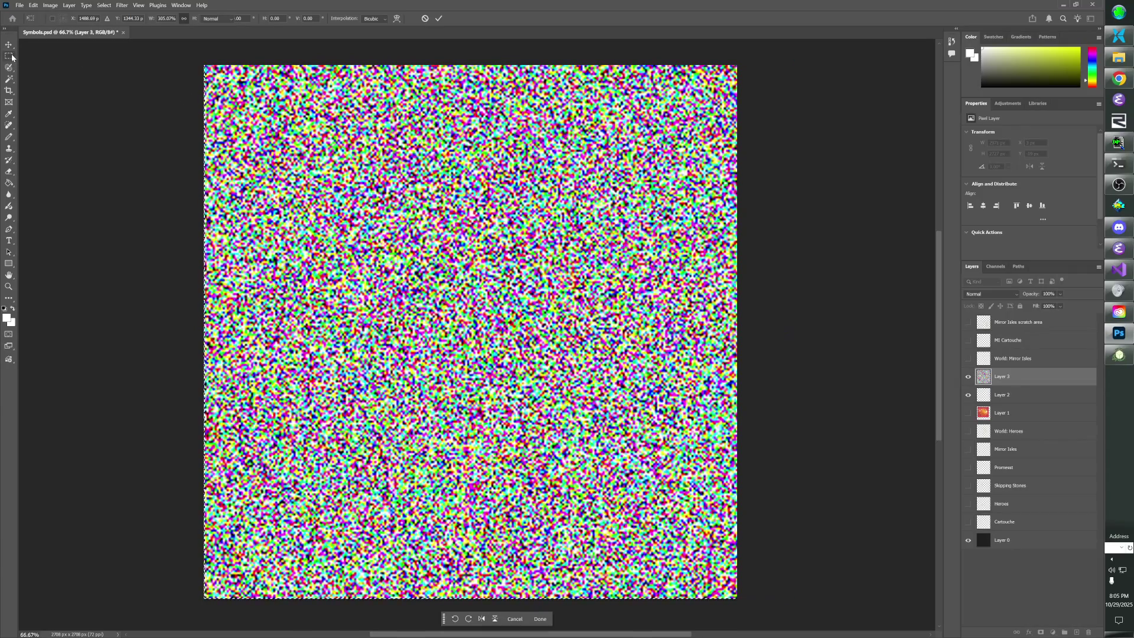
{"action": "left_click", "coordinate": [50, 5]}
{"action": "mouse_move", "coordinate": [56, 28]}
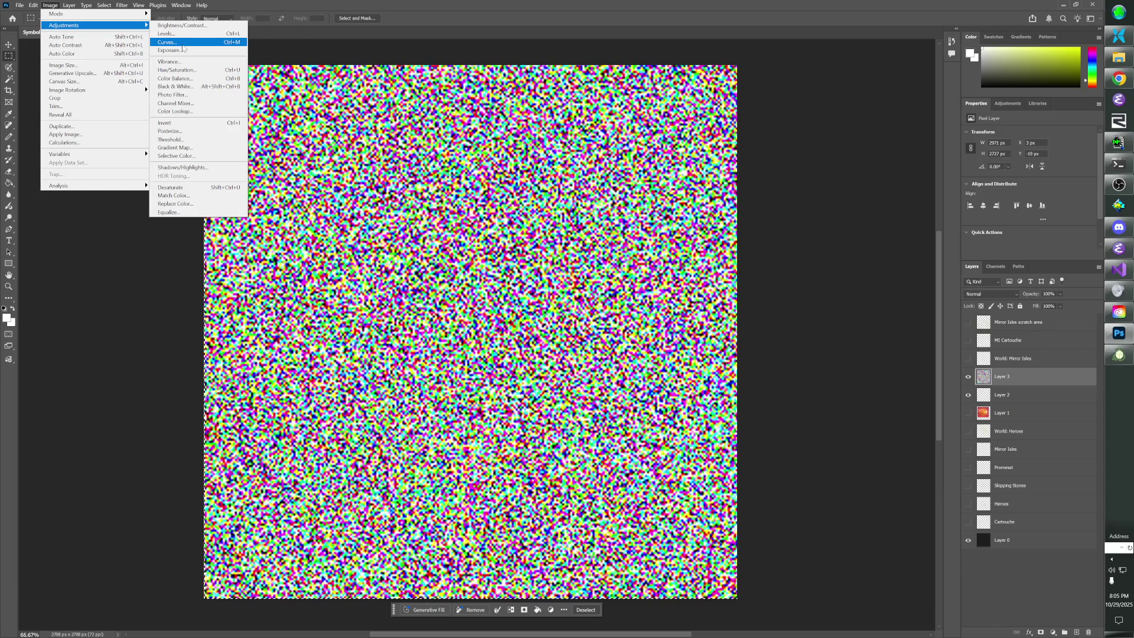
Desaturate the noise with Hue/Saturation at Saturation -100.
{"action": "left_click", "coordinate": [176, 70]}
{"action": "left_click_drag", "start_coordinate": [529, 237], "coordinate": [455, 244]}
{"action": "key", "text": "Return"}
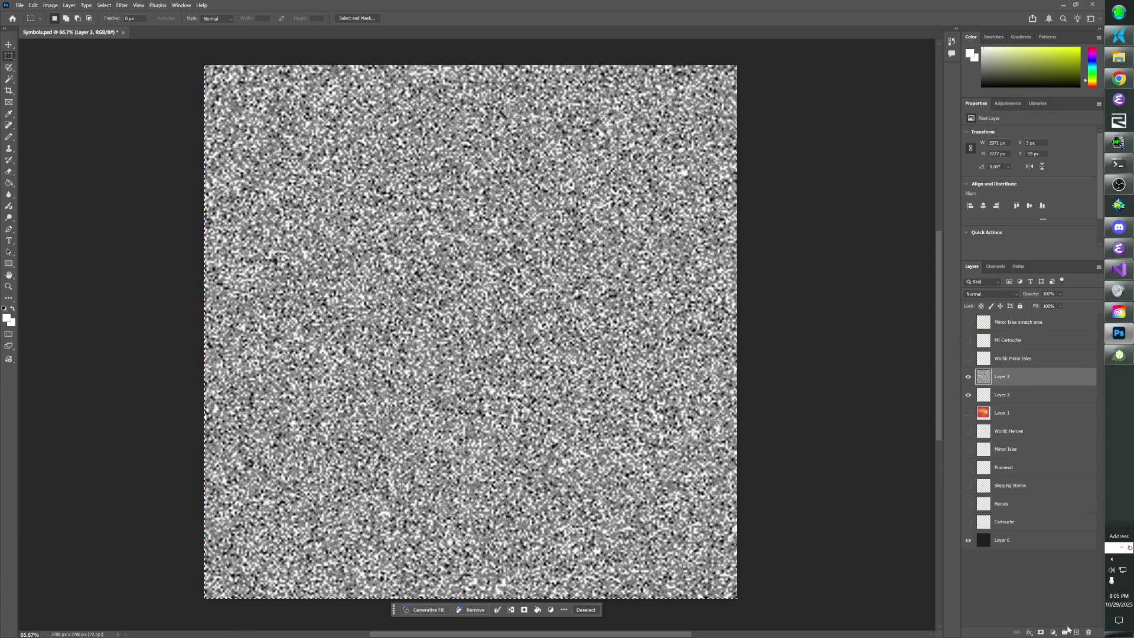
Create Group 1, move Layer 3 into it, and set Layer 3 to Multiply.
{"action": "left_click", "coordinate": [1009, 397]}
{"action": "right_click", "coordinate": [1009, 397]}
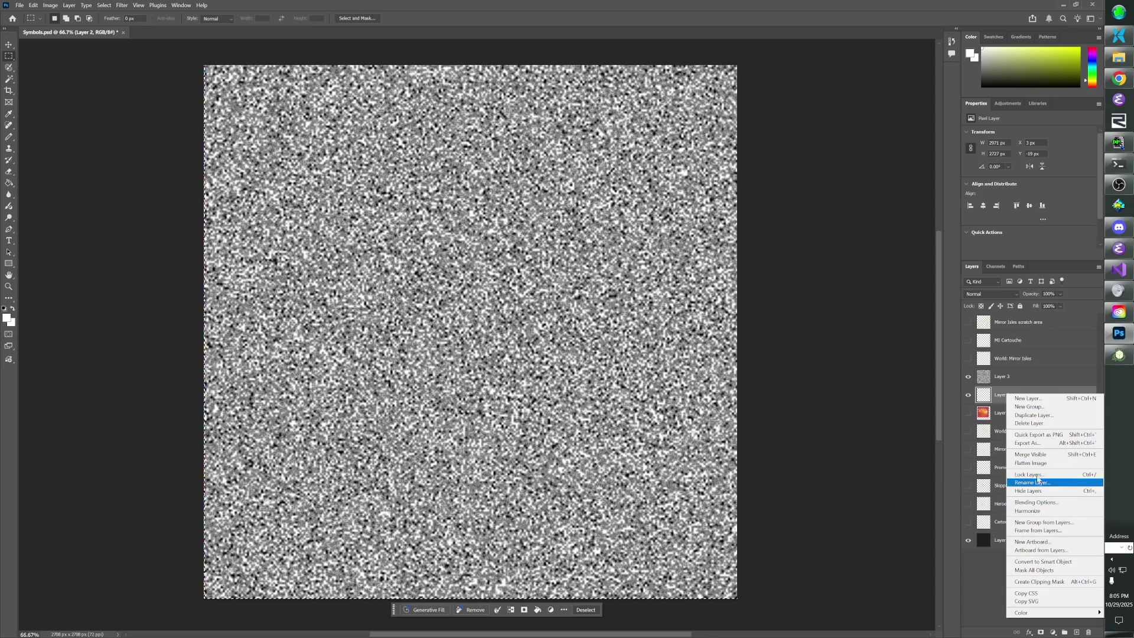
{"action": "left_click", "coordinate": [1000, 379]}
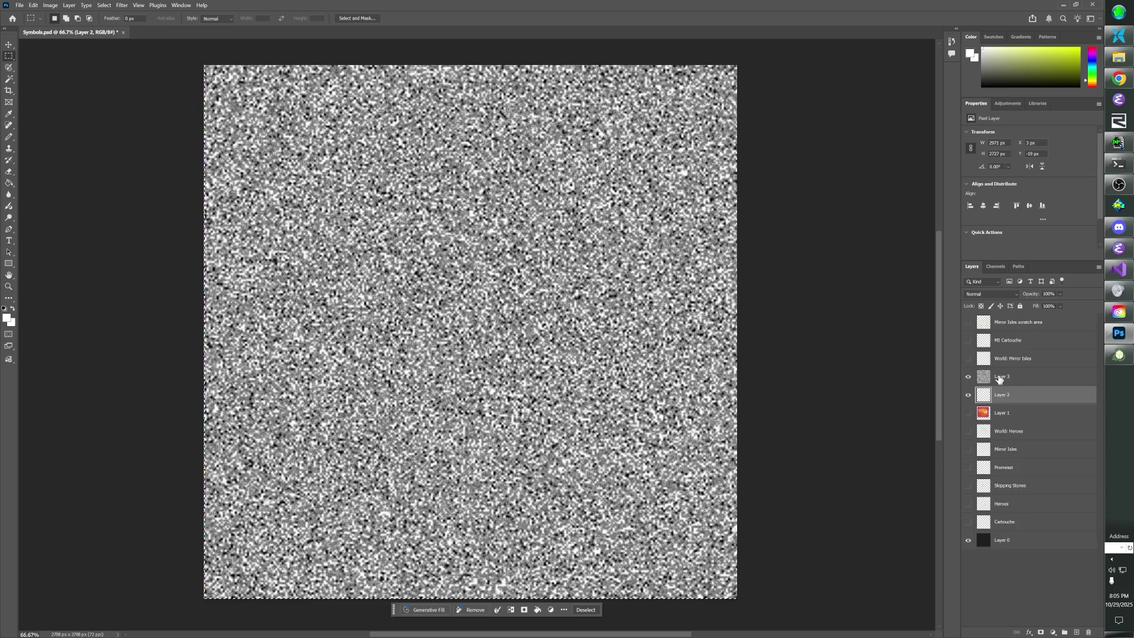
{"action": "left_click", "coordinate": [1000, 380]}
{"action": "left_click", "coordinate": [1064, 632]}
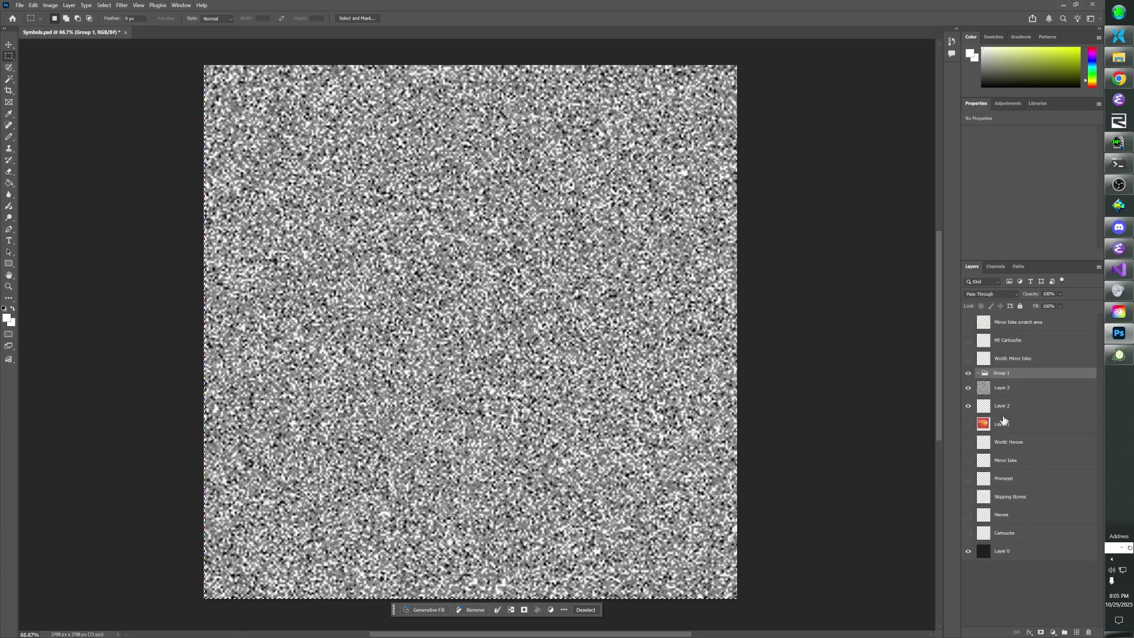
{"action": "mouse_move", "coordinate": [1005, 373]}
{"action": "left_mouse_down"}
{"action": "mouse_move", "coordinate": [1010, 400]}
{"action": "mouse_move", "coordinate": [1011, 383]}
{"action": "left_mouse_up"}
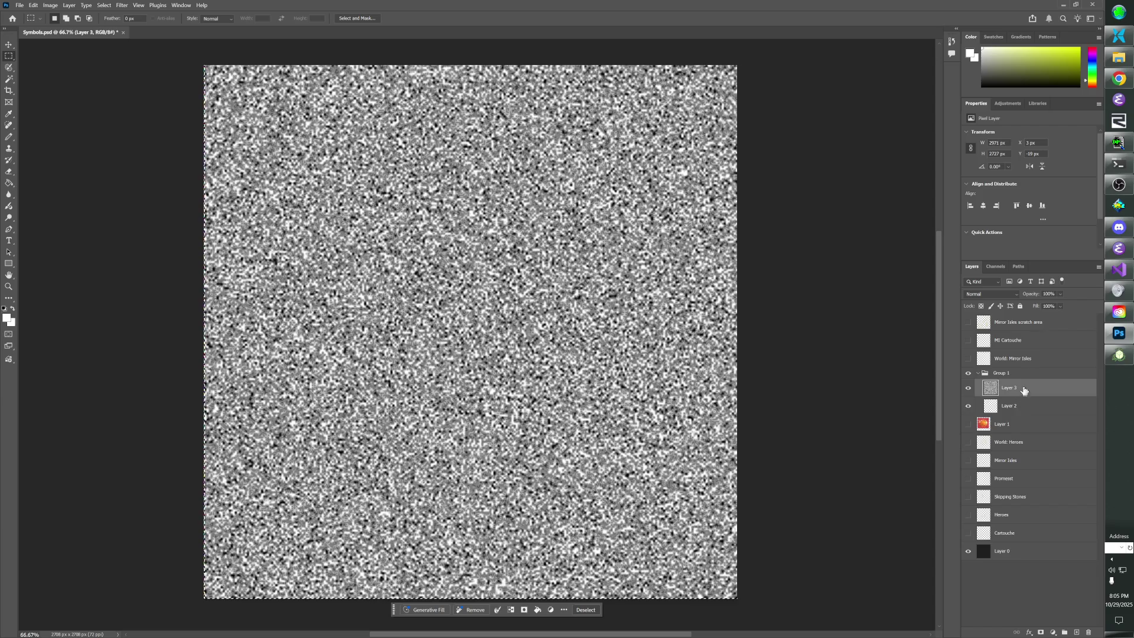
{"action": "left_click", "coordinate": [1010, 295]}
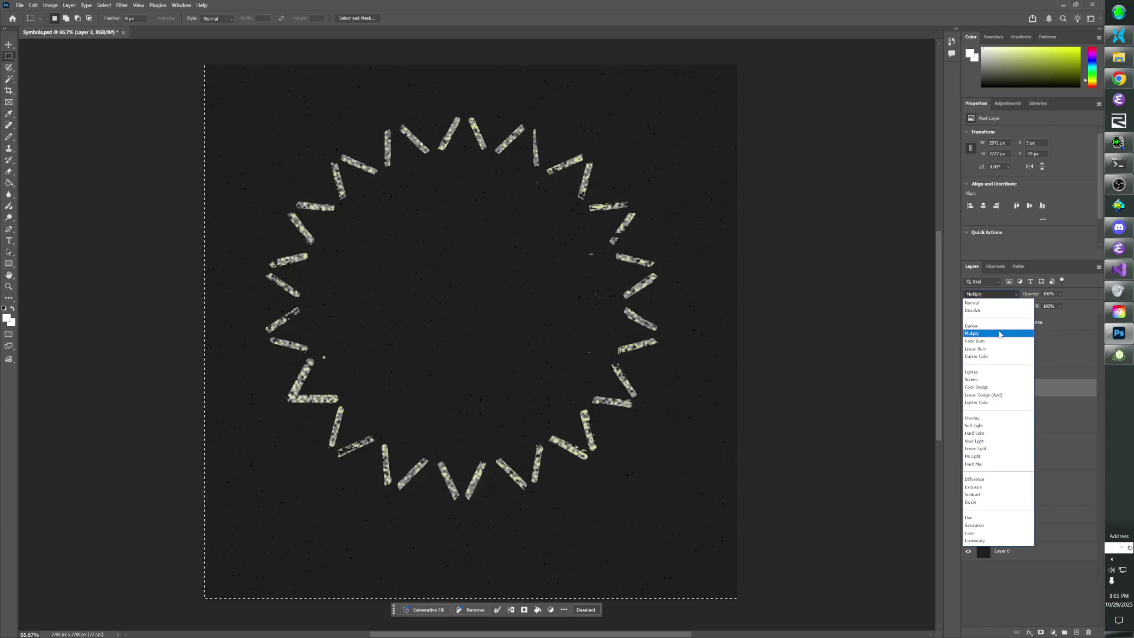
{"action": "left_click", "coordinate": [1000, 334]}
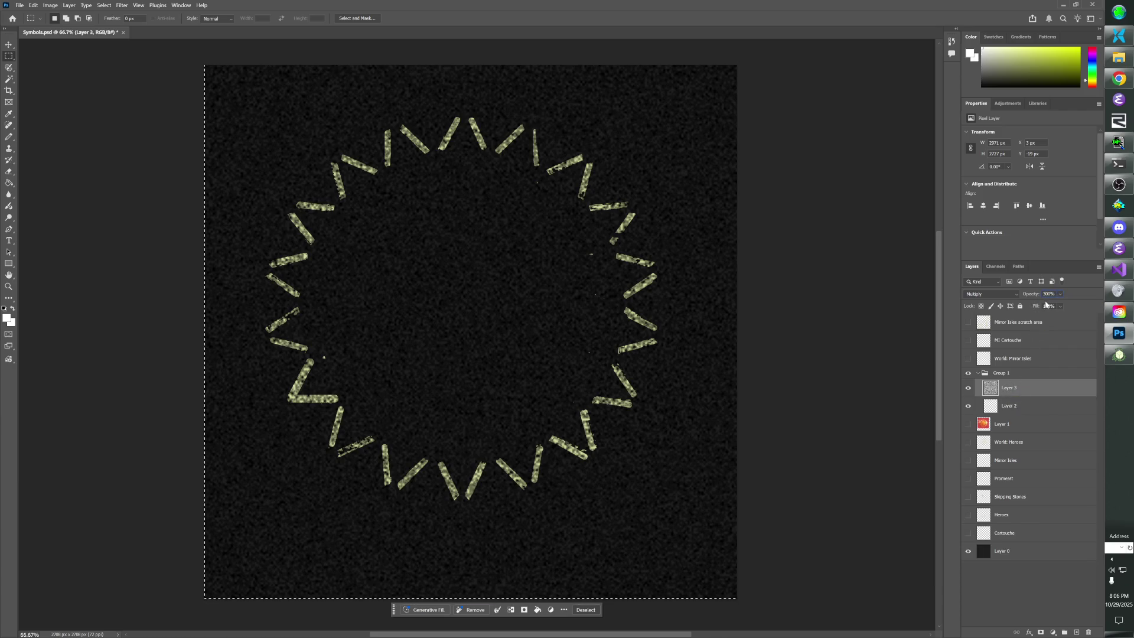
Hide star ring Layer 2 and set noise Layer 3 to Normal blending at full opacity.
{"action": "key", "text": "1"}
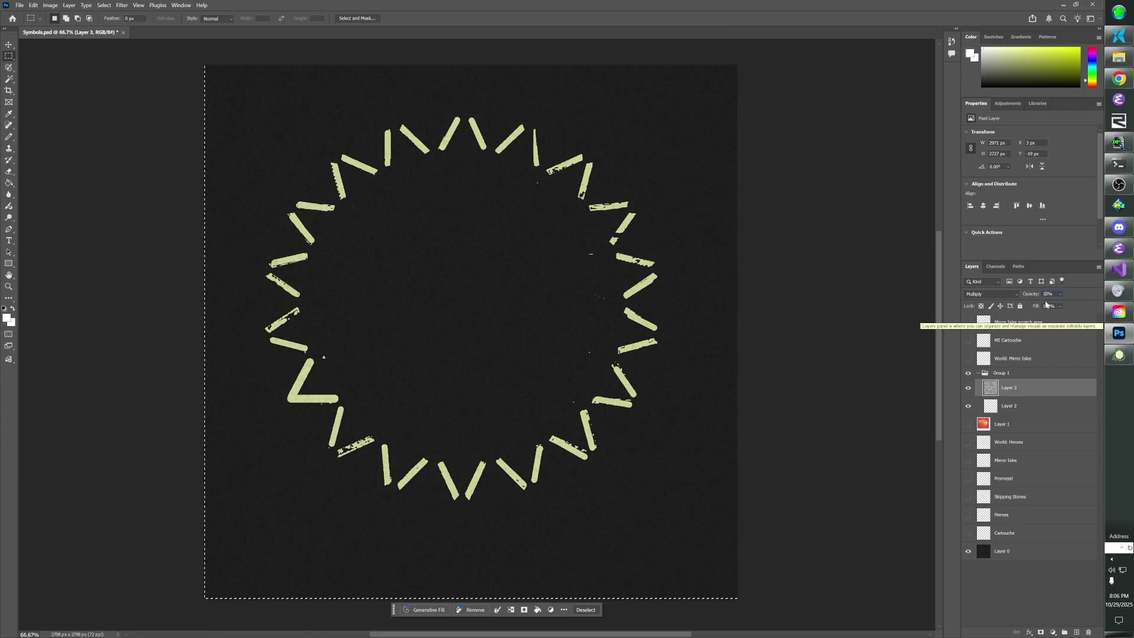
{"action": "key", "text": "0"}
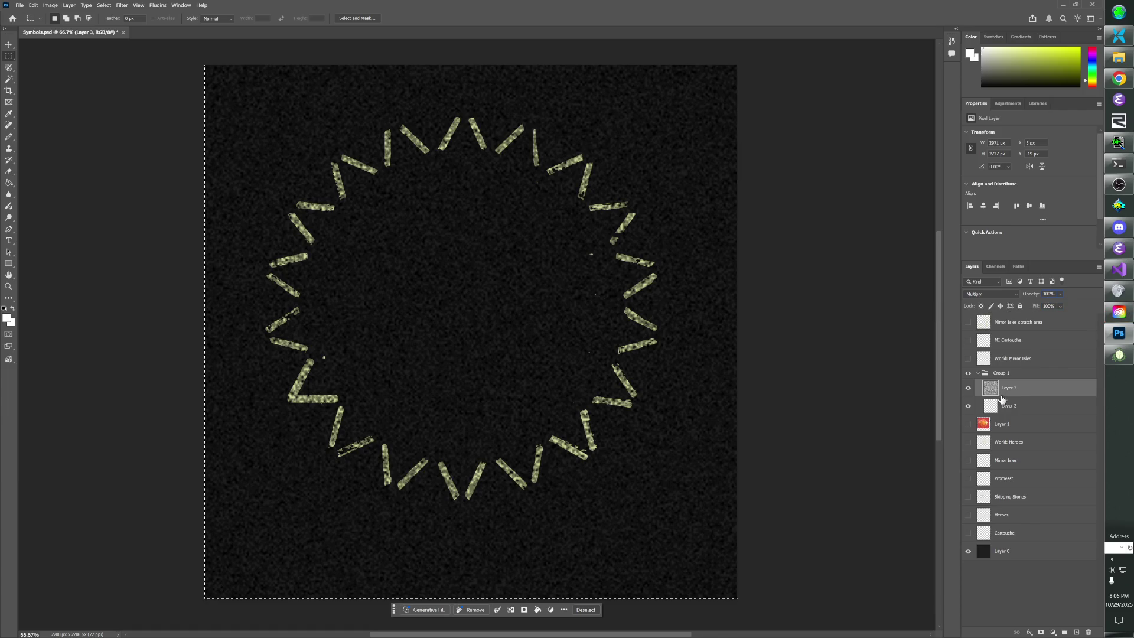
{"action": "left_click", "coordinate": [968, 405]}
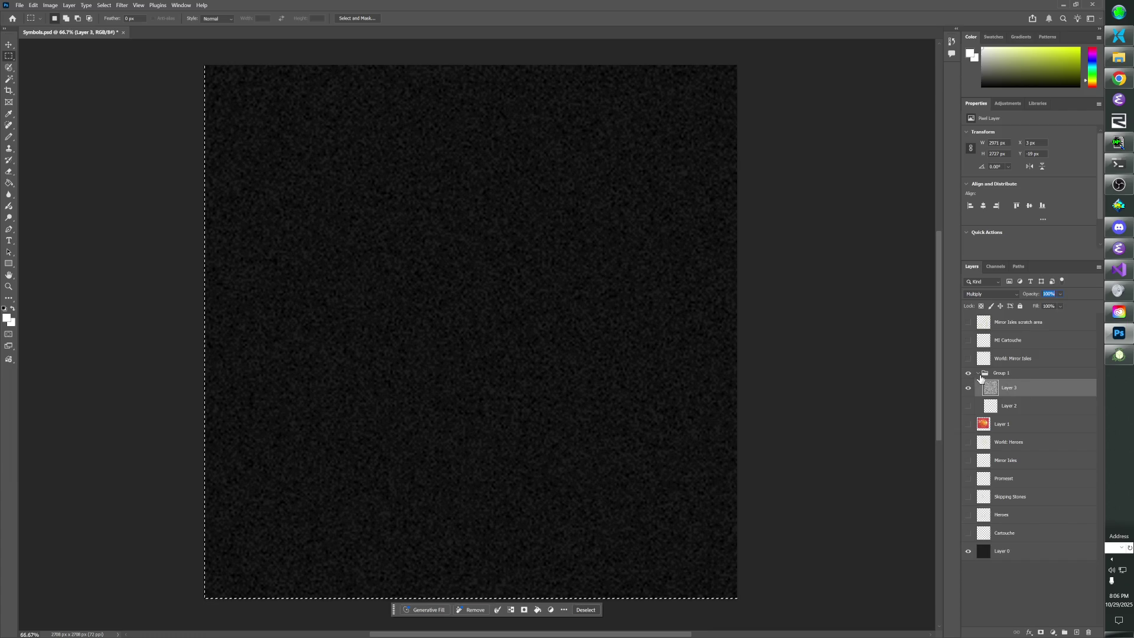
{"action": "left_click", "coordinate": [1018, 295]}
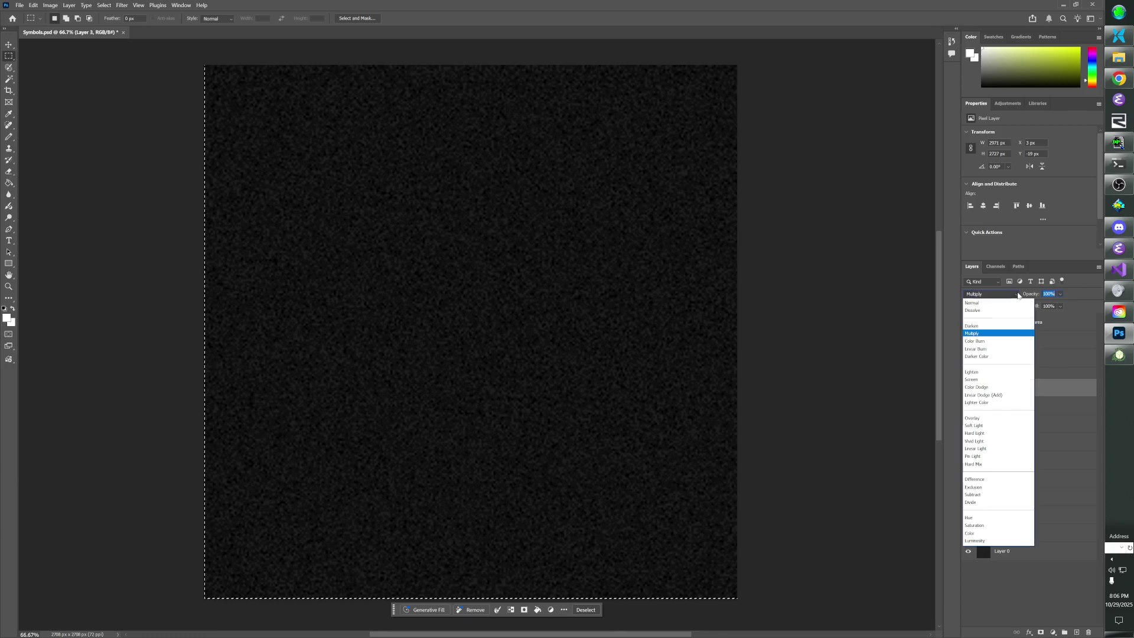
{"action": "key", "text": "Escape"}
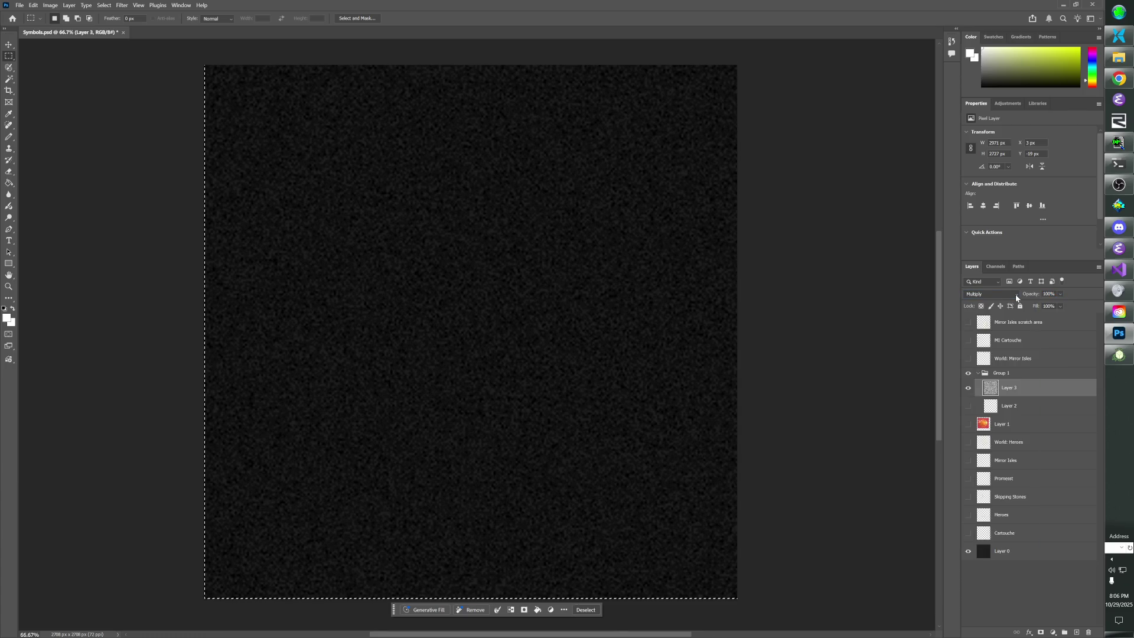
{"action": "left_click", "coordinate": [1011, 294]}
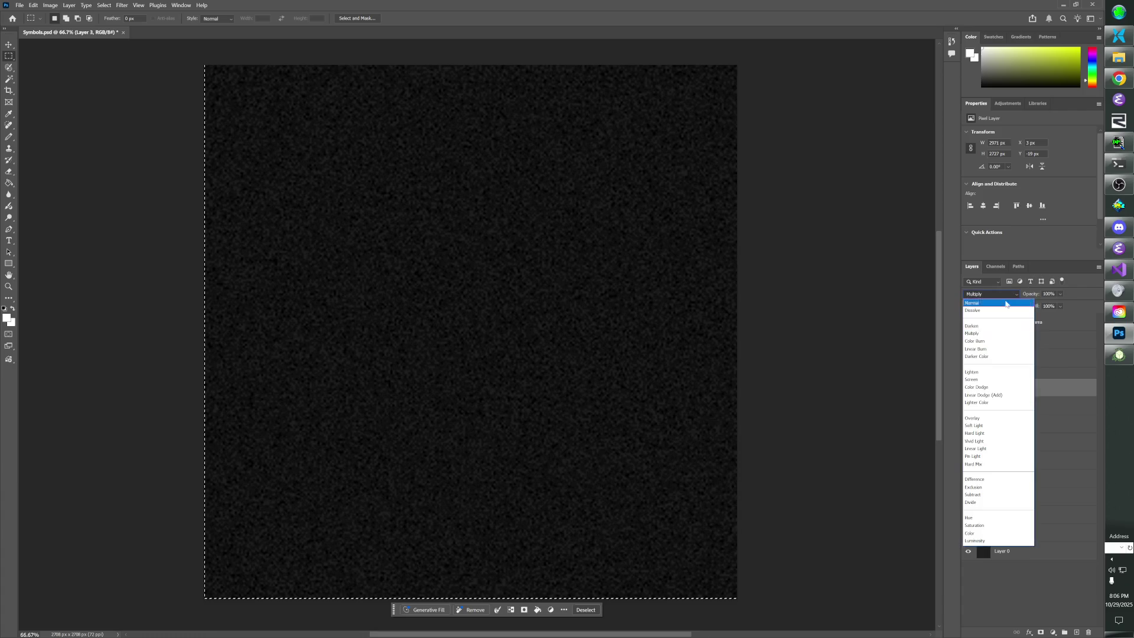
{"action": "left_click", "coordinate": [1006, 304]}
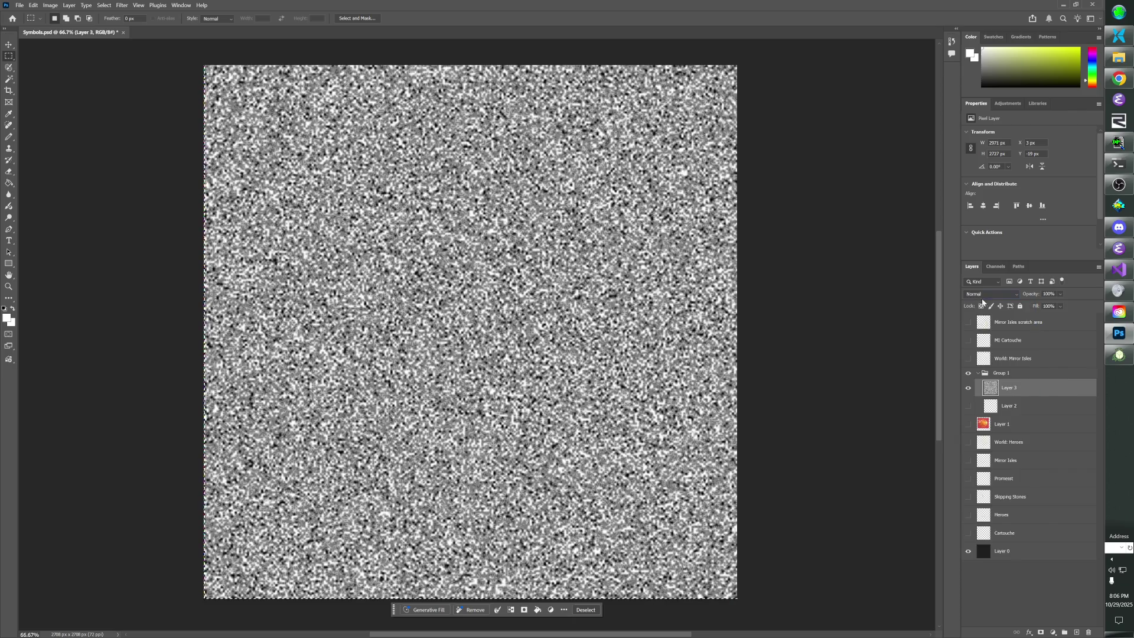
Apply Brightness/Contrast to the noise layer with Contrast 100.
{"action": "left_click", "coordinate": [51, 6]}
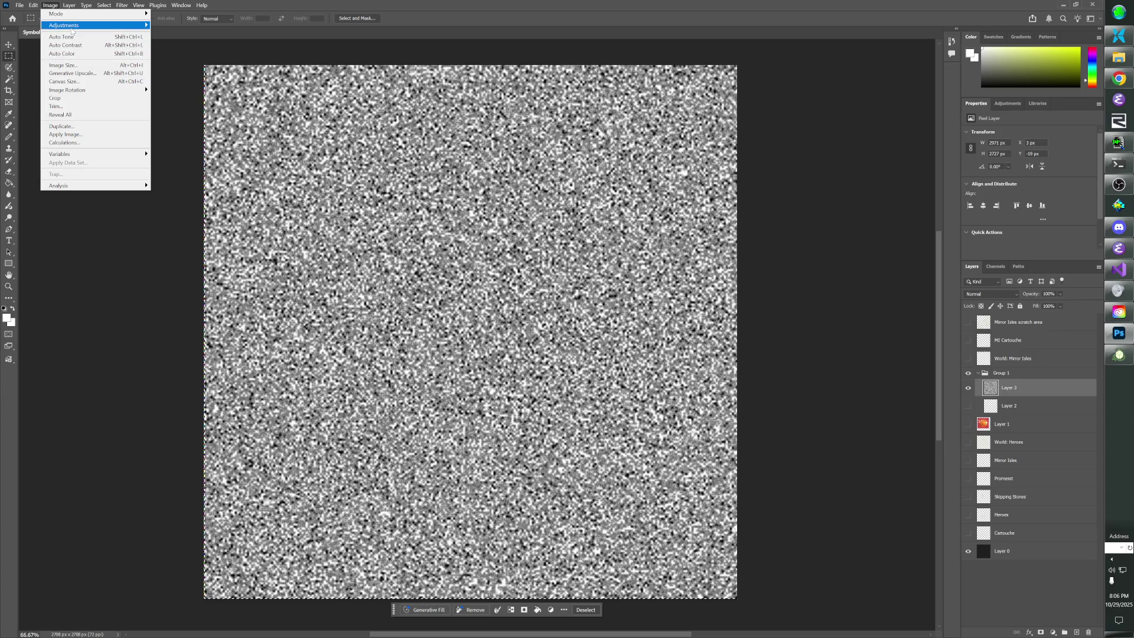
{"action": "mouse_move", "coordinate": [118, 25]}
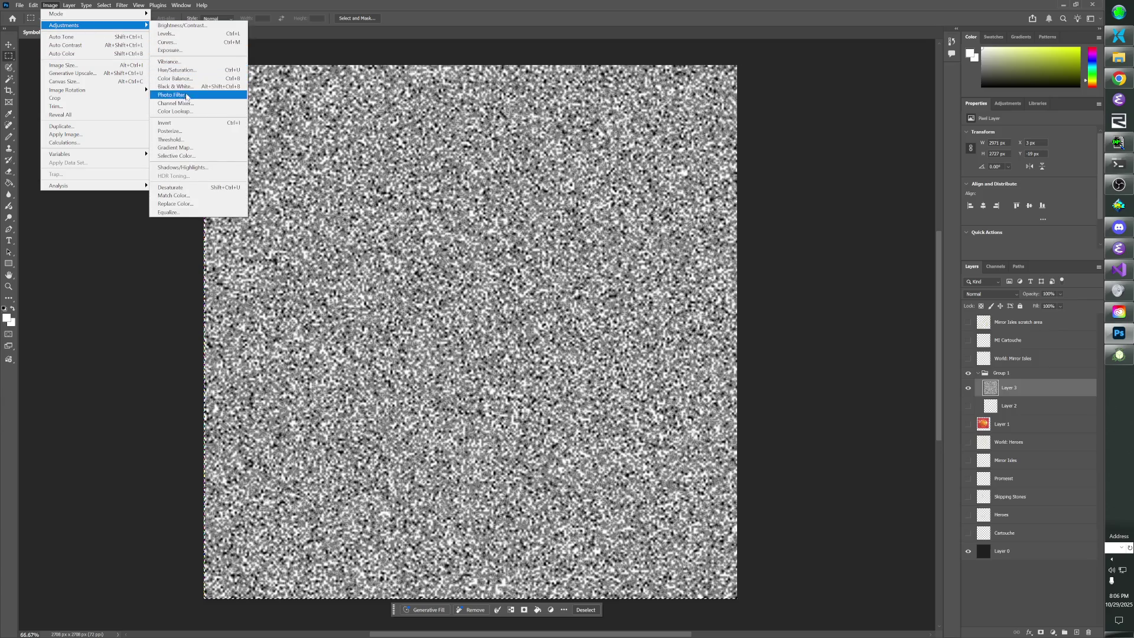
{"action": "left_click", "coordinate": [180, 25]}
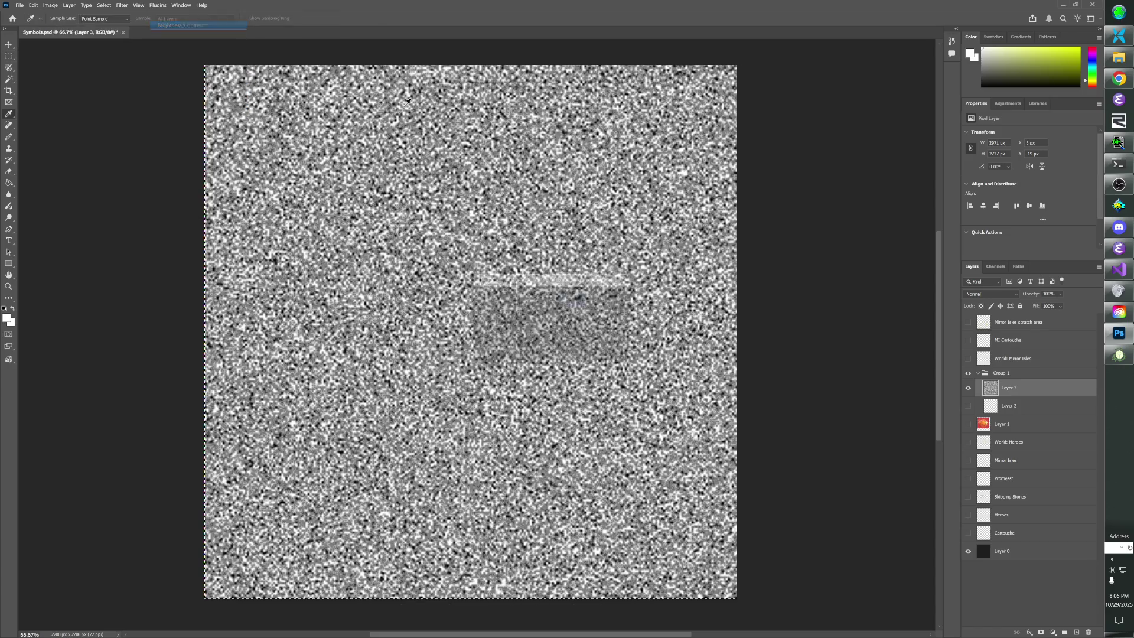
{"action": "mouse_move", "coordinate": [533, 334]}
{"action": "left_mouse_down"}
{"action": "mouse_move", "coordinate": [583, 334]}
{"action": "mouse_move", "coordinate": [500, 313]}
{"action": "left_mouse_up"}
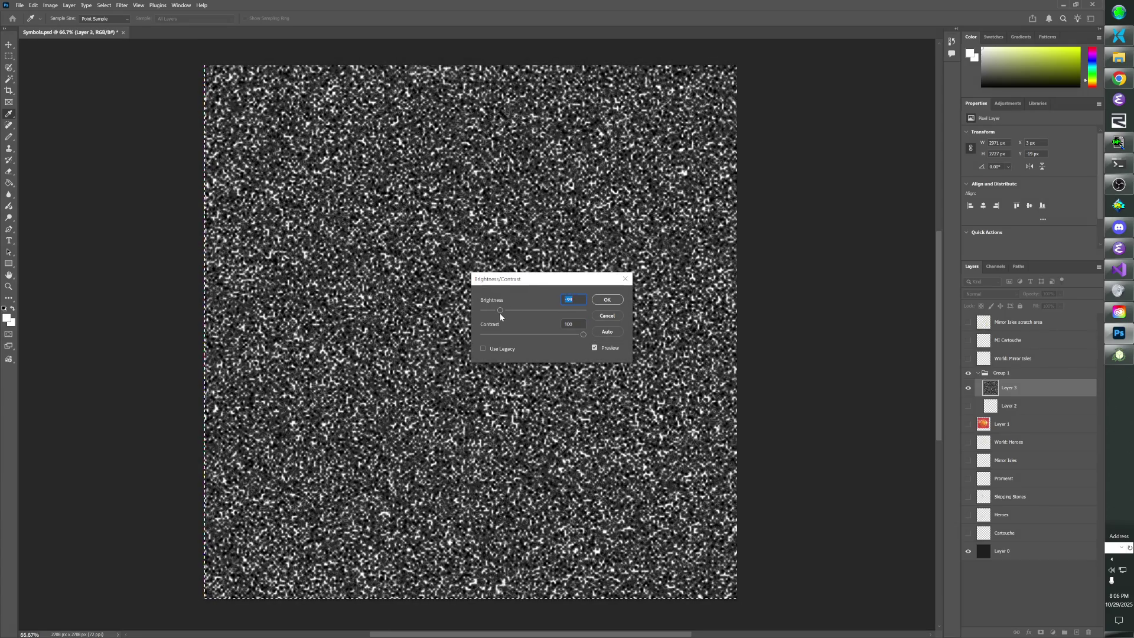
{"action": "left_click", "coordinate": [607, 299]}
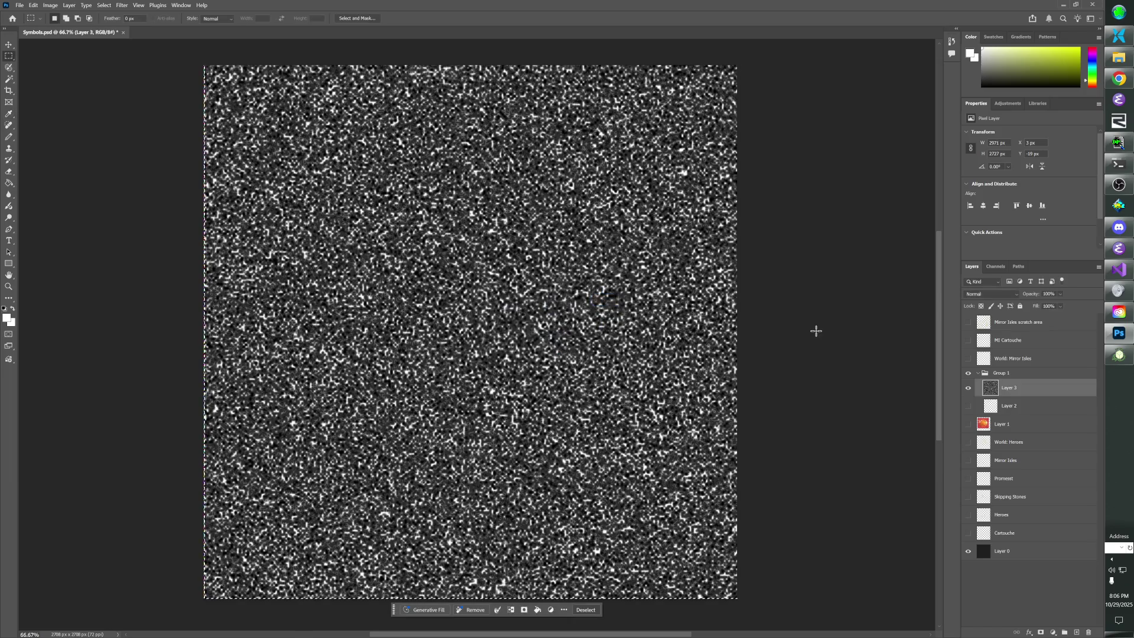
Show star ring Layer 2 again and switch noise Layer 3 to Multiply blending.
{"action": "left_click", "coordinate": [969, 407]}
{"action": "left_click", "coordinate": [1018, 294]}
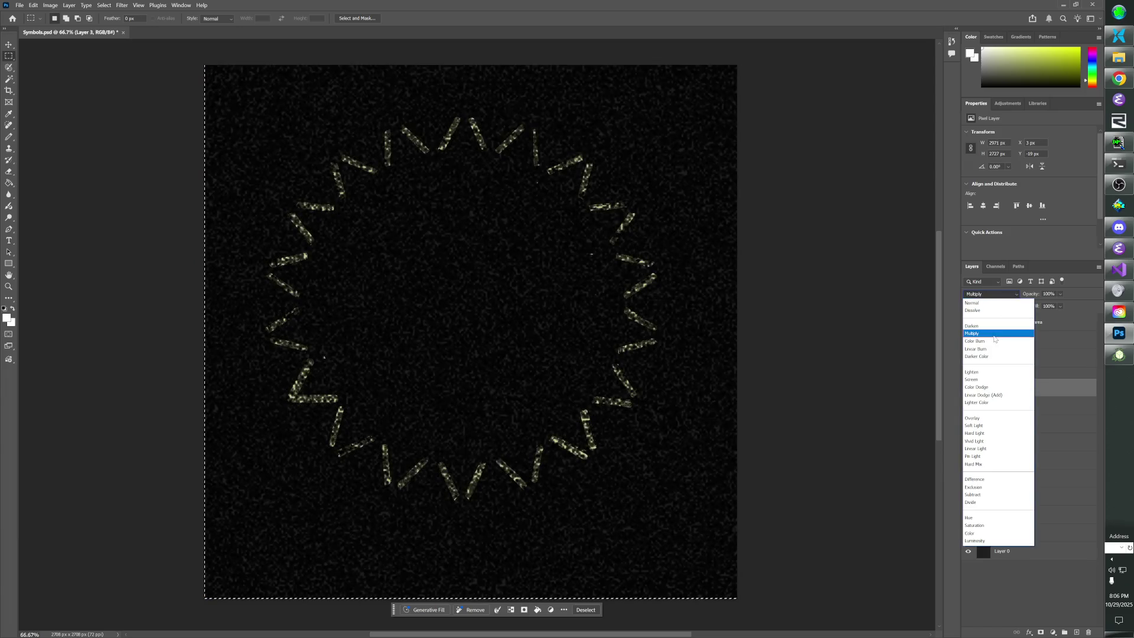
{"action": "left_click", "coordinate": [994, 335]}
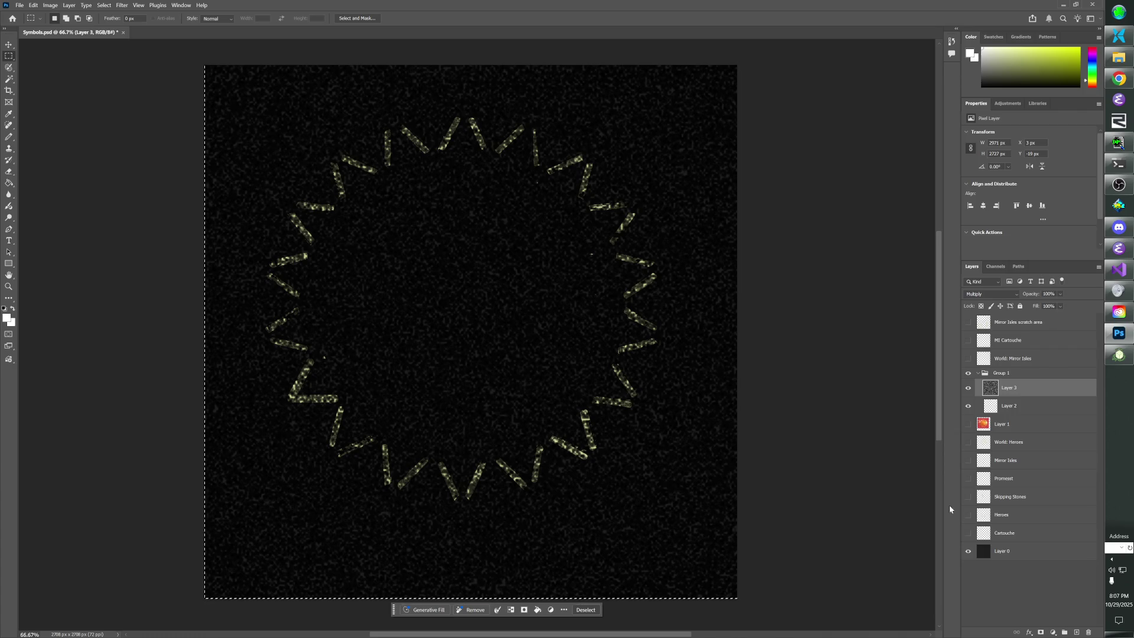
{"action": "left_click", "coordinate": [1002, 552]}
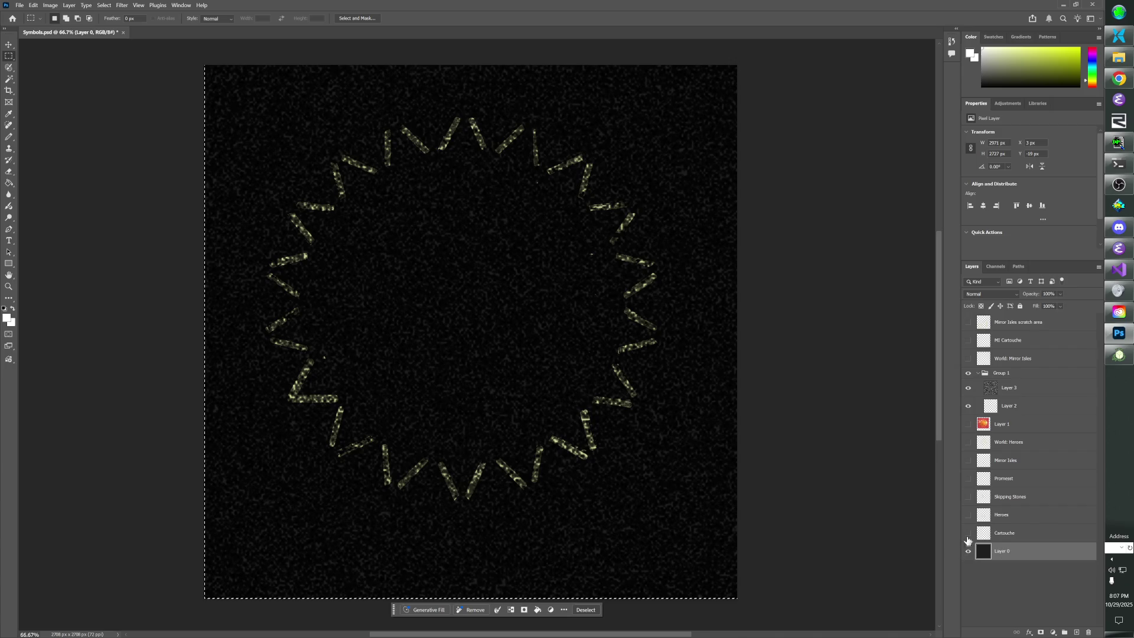
Hide the ring layers, deselect, and Paint Bucket fill background Layer 0 with pure black.
{"action": "left_click_drag", "start_coordinate": [968, 406], "coordinate": [968, 377]}
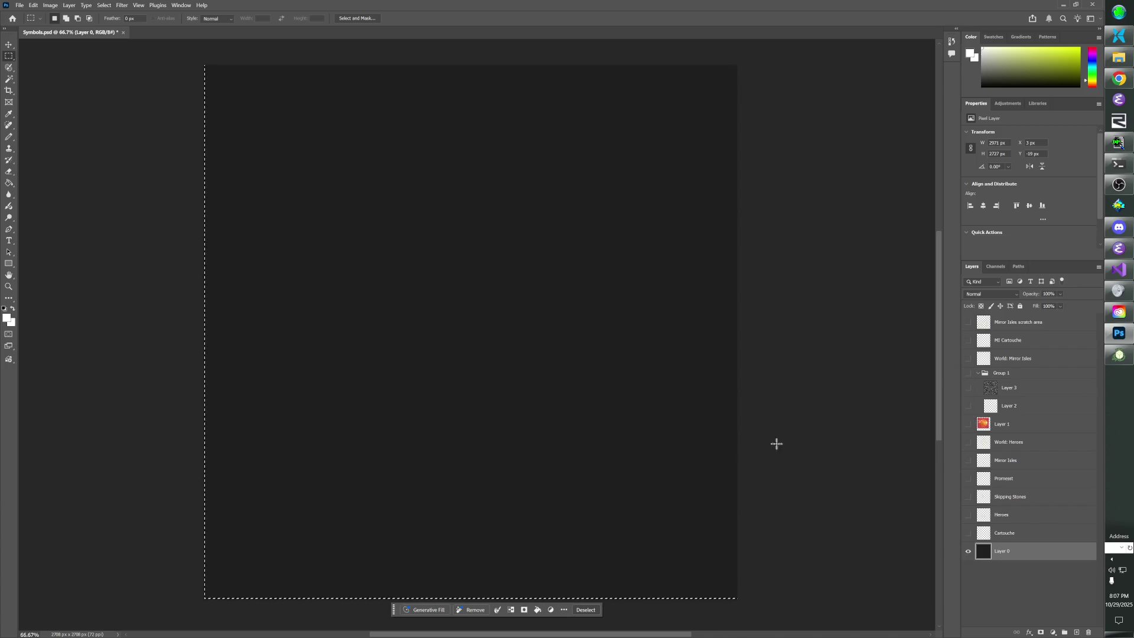
{"action": "key", "text": "ctrl+d"}
{"action": "left_click", "coordinate": [9, 113]}
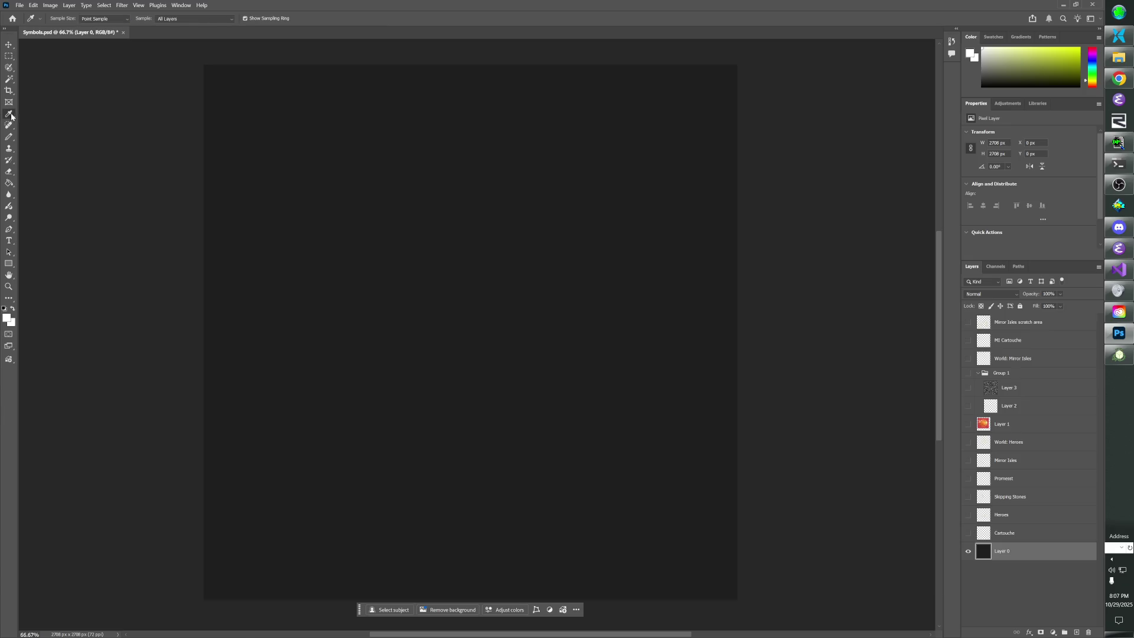
{"action": "left_click", "coordinate": [451, 180]}
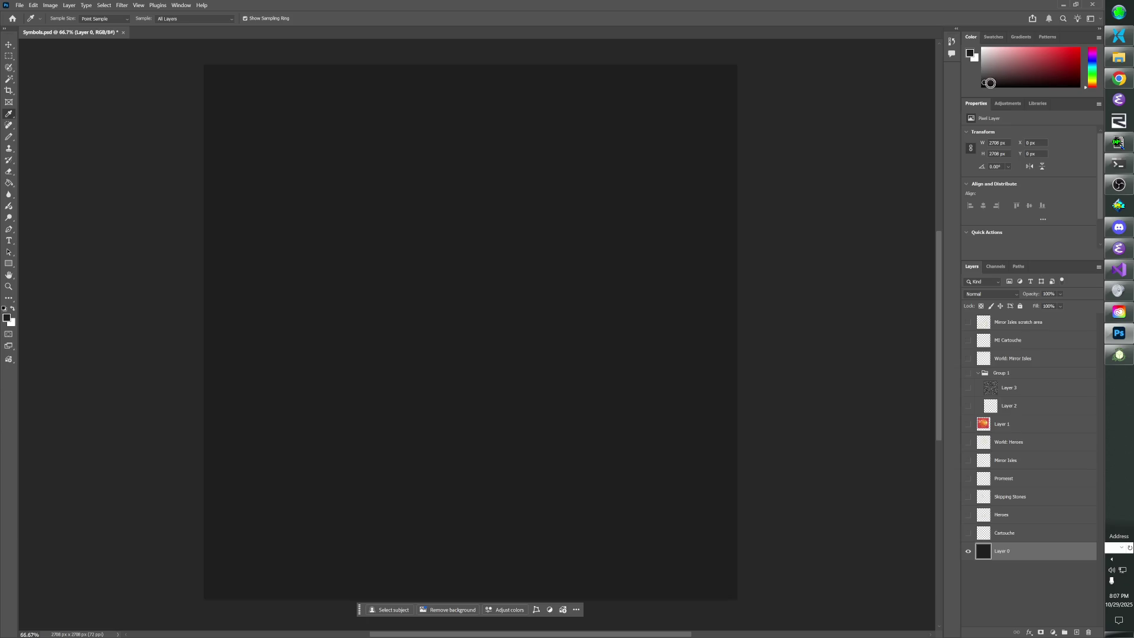
{"action": "left_click_drag", "start_coordinate": [985, 83], "coordinate": [976, 97]}
{"action": "left_click", "coordinate": [9, 182]}
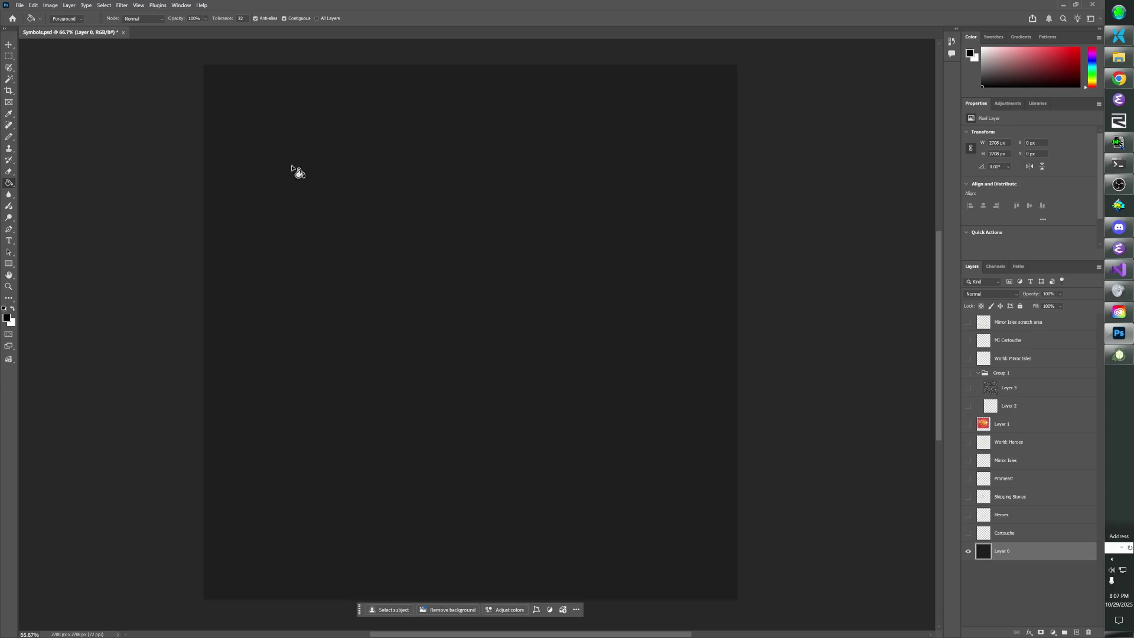
{"action": "left_click", "coordinate": [480, 267]}
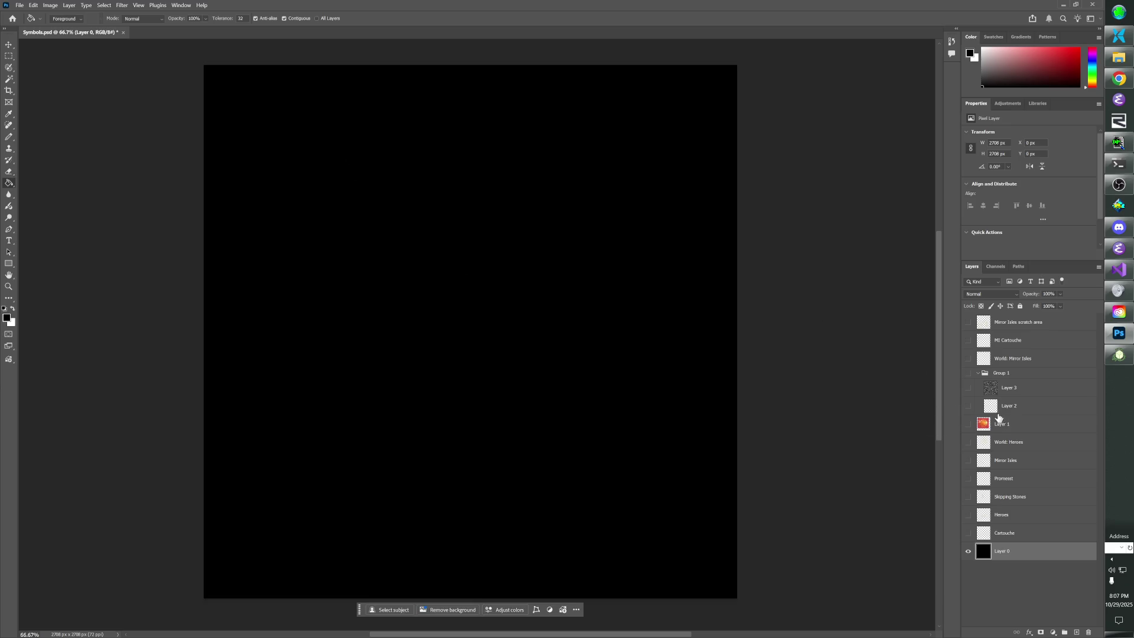
Turn Group 1, Layer 3, Layer 2 and the World: Heroes layer back on.
{"action": "left_click", "coordinate": [968, 372]}
{"action": "left_click", "coordinate": [968, 387]}
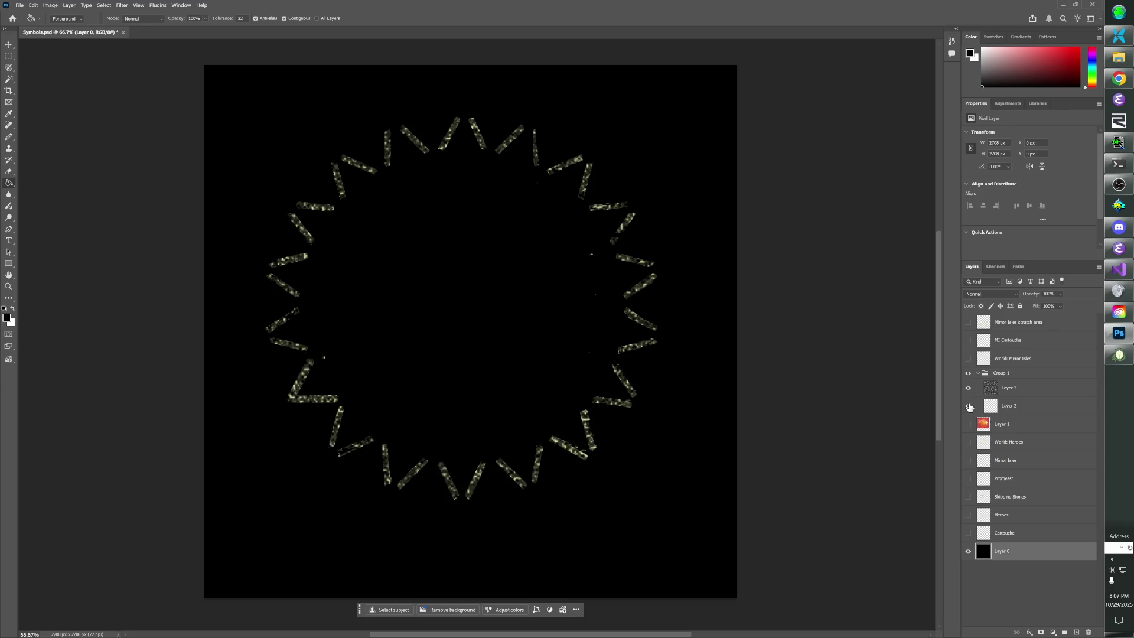
{"action": "left_click", "coordinate": [968, 406]}
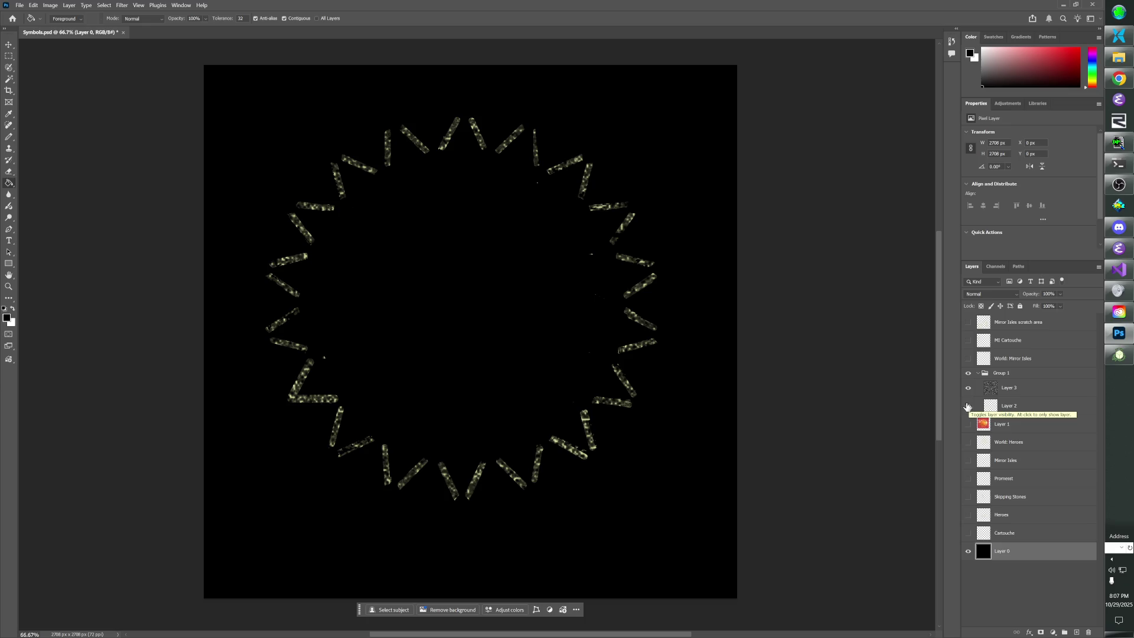
{"action": "left_click", "coordinate": [967, 443]}
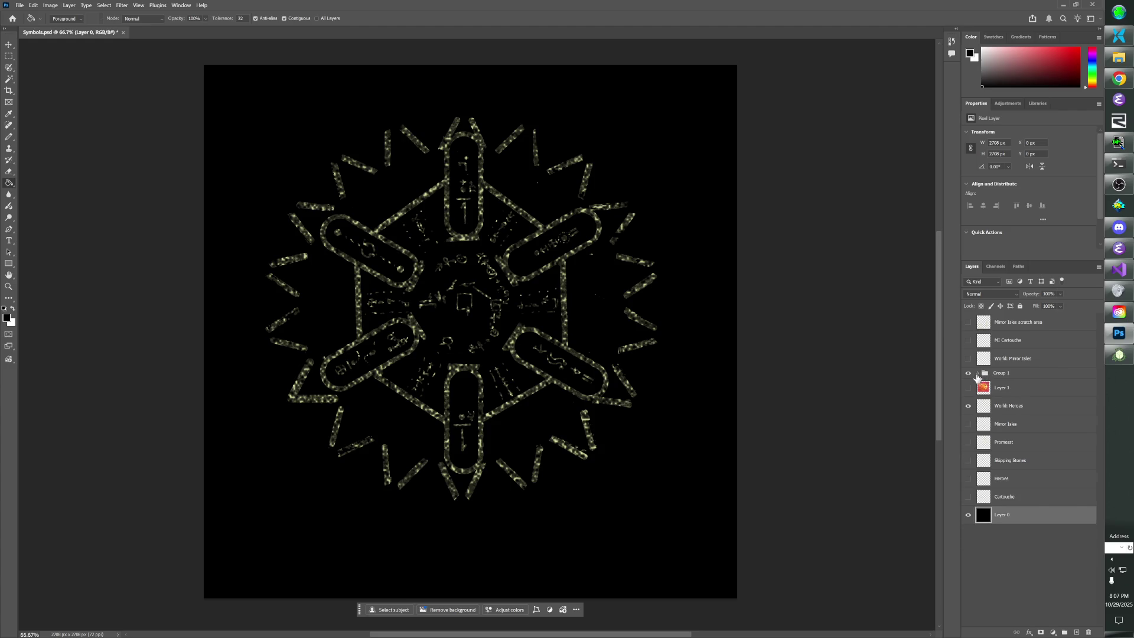
{"action": "left_click", "coordinate": [1022, 404]}
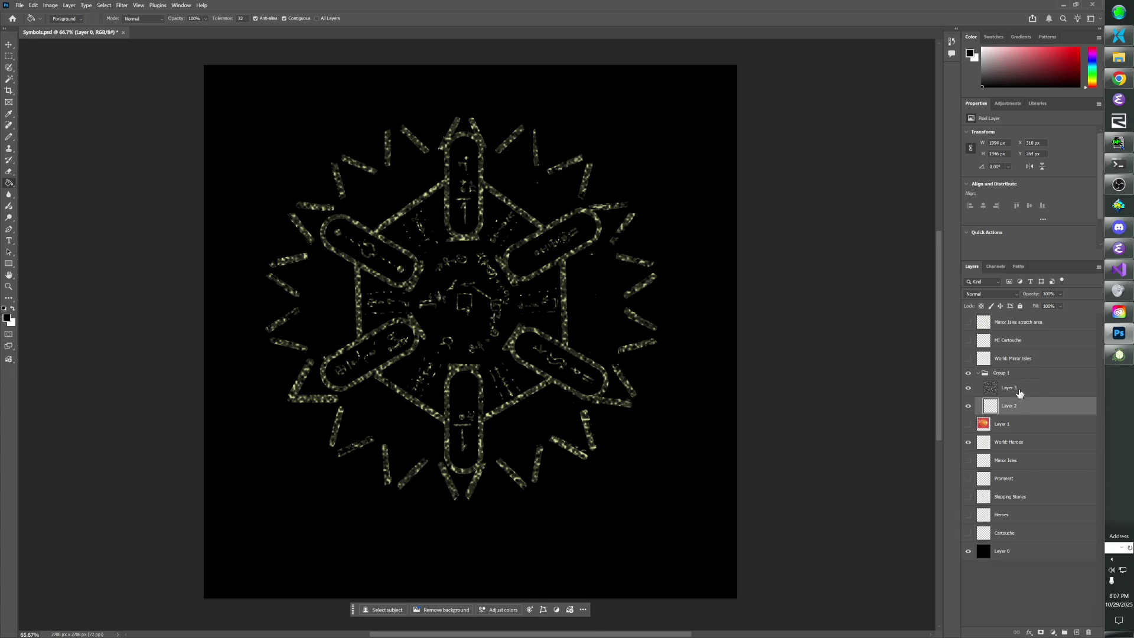
Link Layer 2 and Layer 3 via the layer context menu, then check the World: Heroes artwork.
{"action": "left_click", "coordinate": [1018, 391], "text": "shift"}
{"action": "right_click", "coordinate": [1018, 391]}
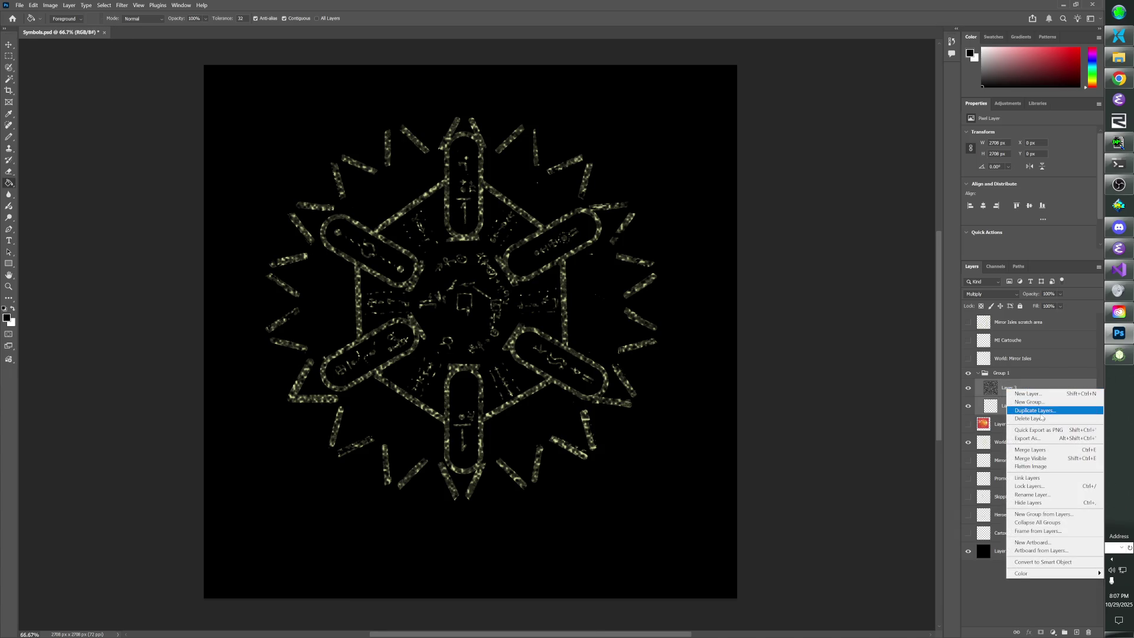
{"action": "left_click", "coordinate": [1045, 477]}
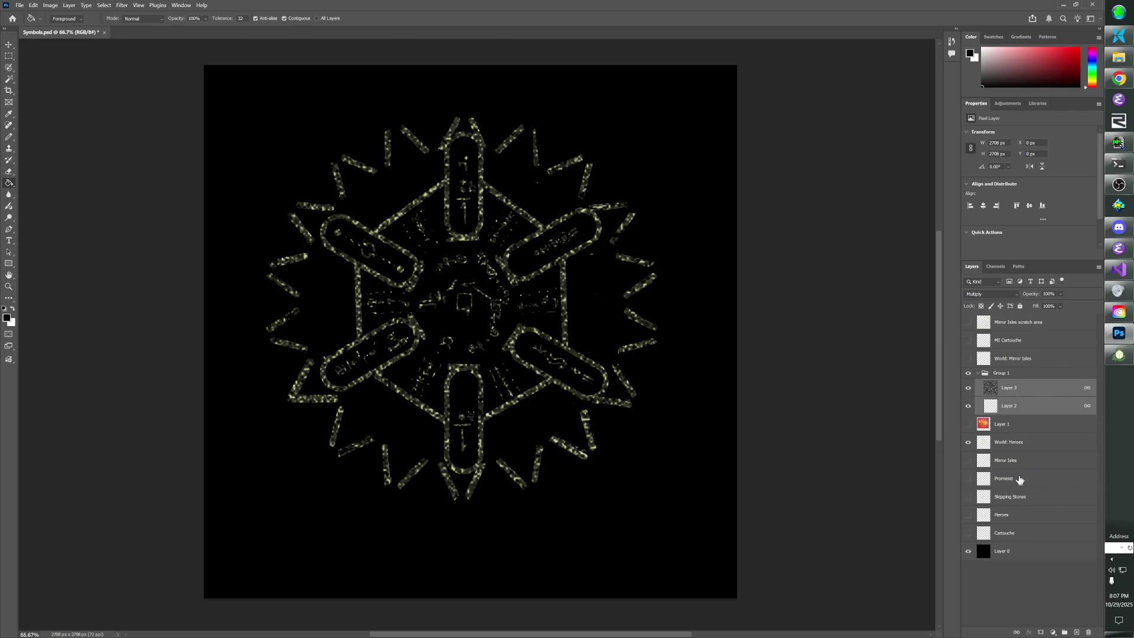
{"action": "left_click", "coordinate": [968, 442]}
{"action": "left_click", "coordinate": [968, 442]}
Review the layer options without changes, reselect Layer 2 and Layer 3, and fit the canvas on screen.
{"action": "right_click", "coordinate": [1018, 394]}
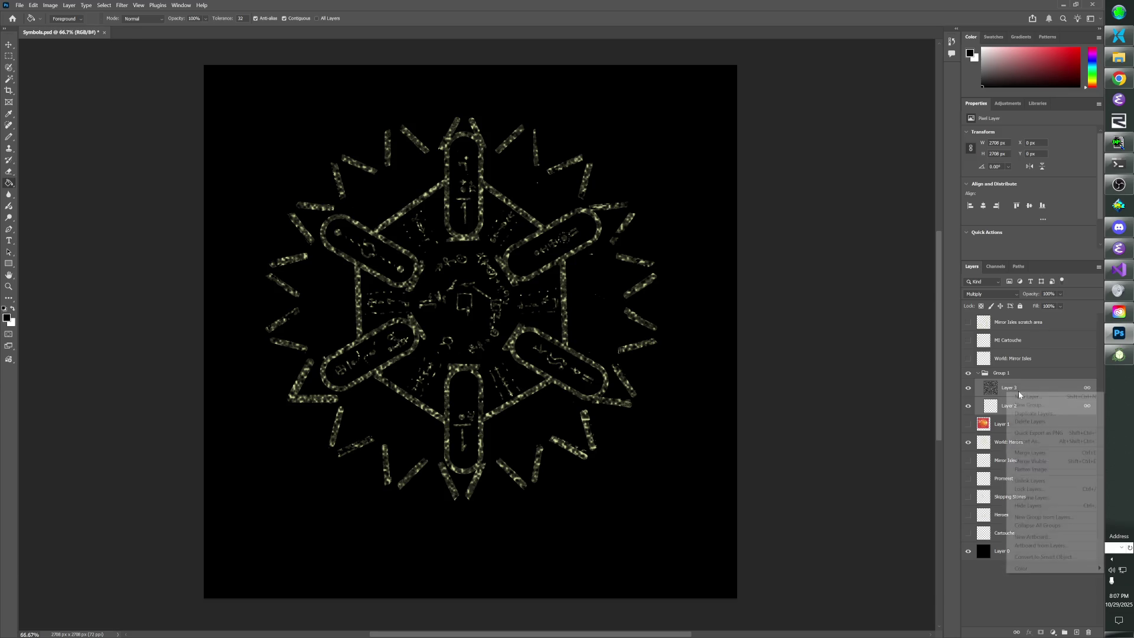
{"action": "left_click", "coordinate": [1001, 576]}
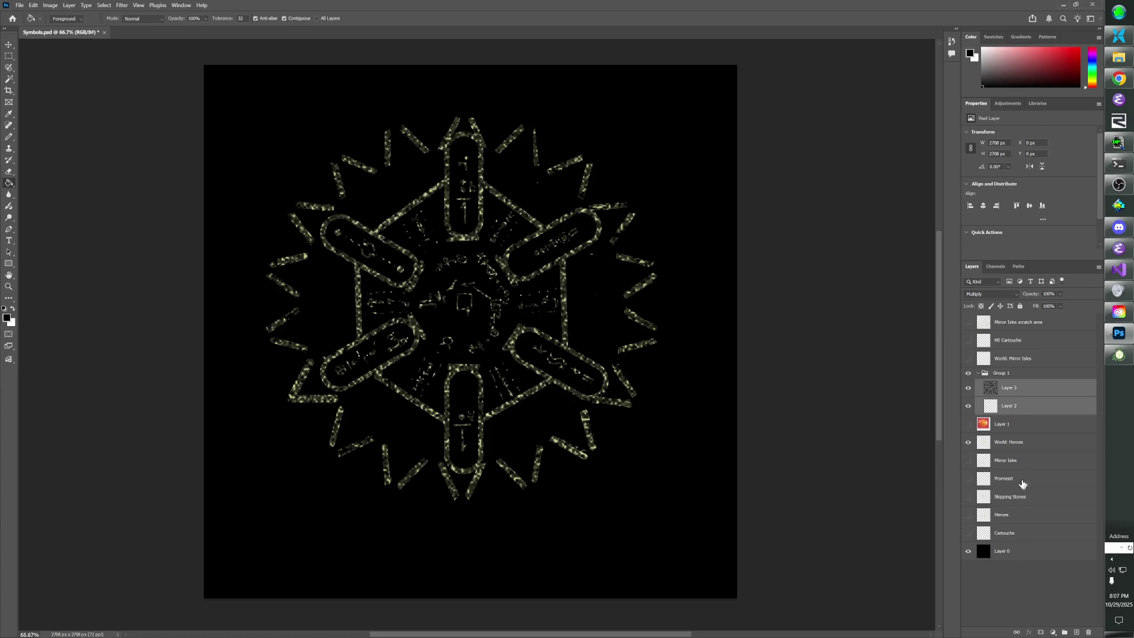
{"action": "right_click", "coordinate": [1009, 390]}
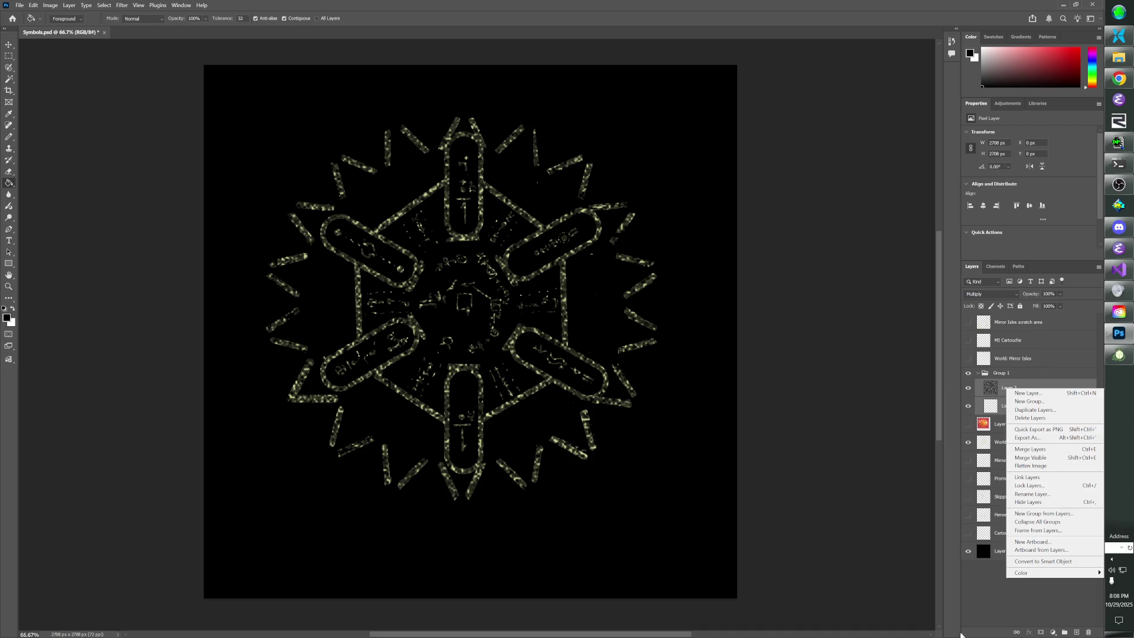
{"action": "left_click", "coordinate": [1031, 438]}
{"action": "left_click", "coordinate": [1019, 407]}
{"action": "left_click", "coordinate": [1019, 389]}
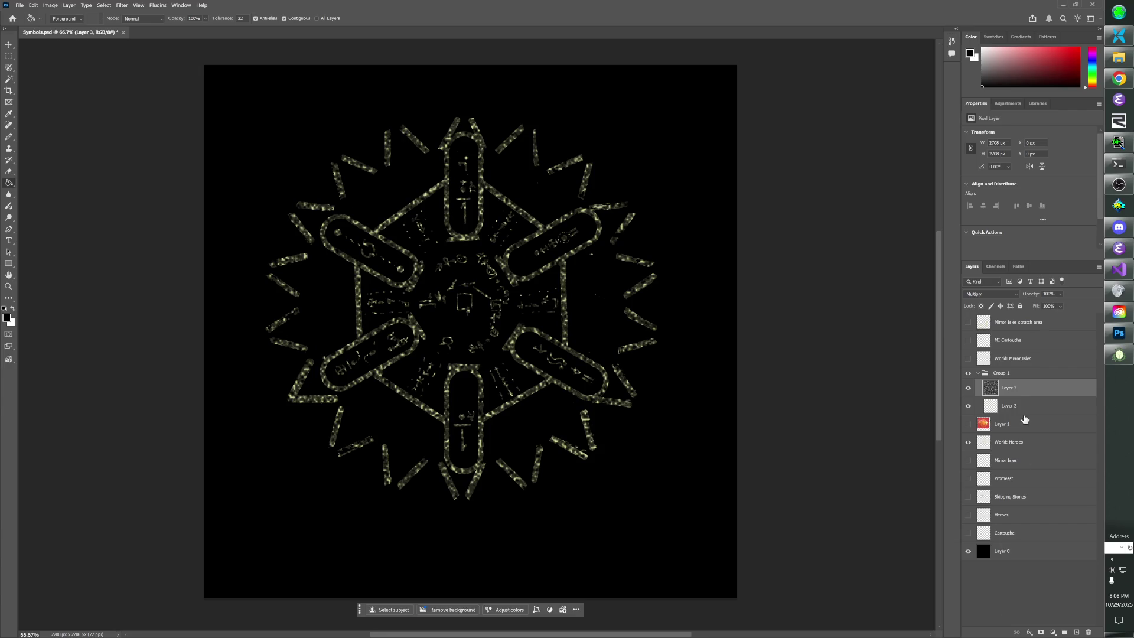
{"action": "left_click", "coordinate": [1020, 406]}
{"action": "left_click", "coordinate": [1019, 389]}
{"action": "key", "text": "ctrl+0"}
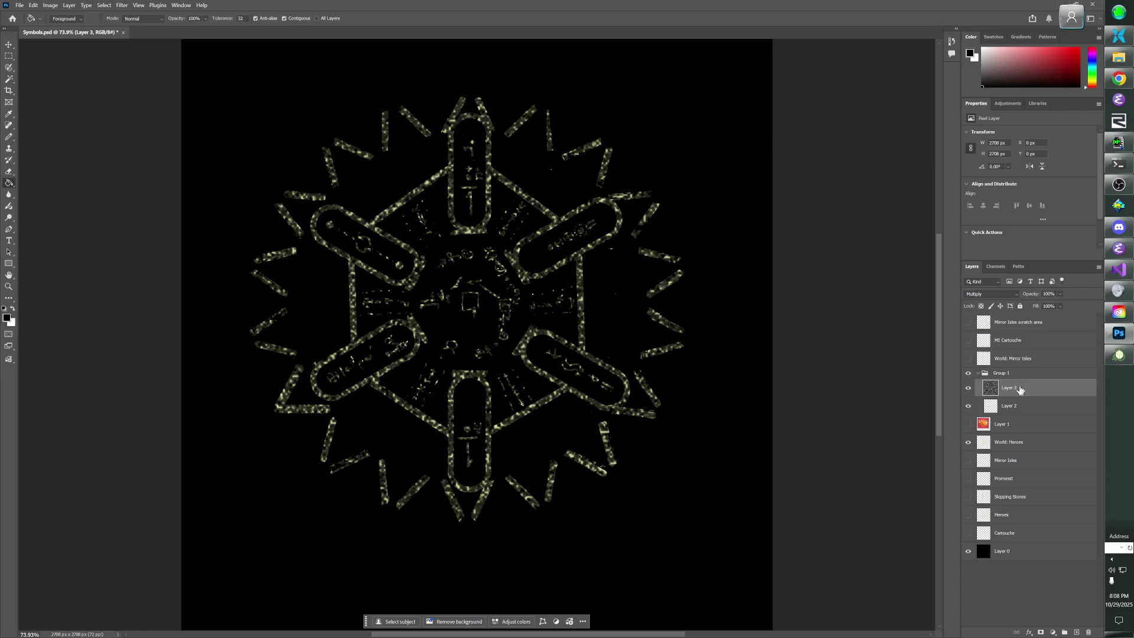
Clip Layer 3's noise to Layer 2, leaving the cartouche hexagon plain pale yellow.
{"action": "left_click", "coordinate": [1021, 406]}
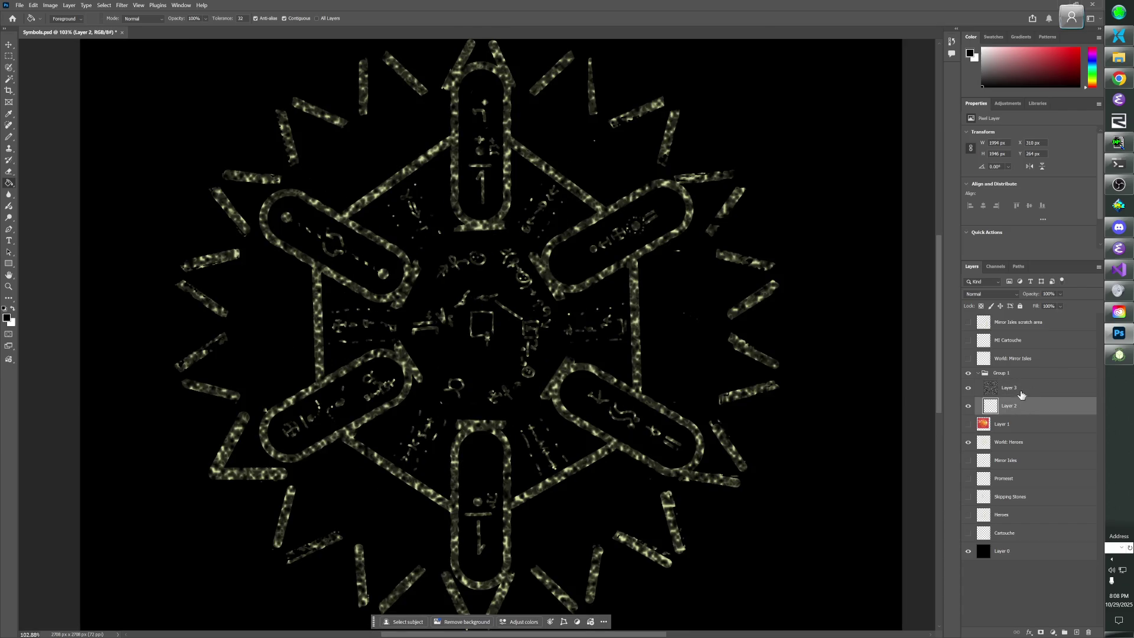
{"action": "left_click", "coordinate": [1020, 390]}
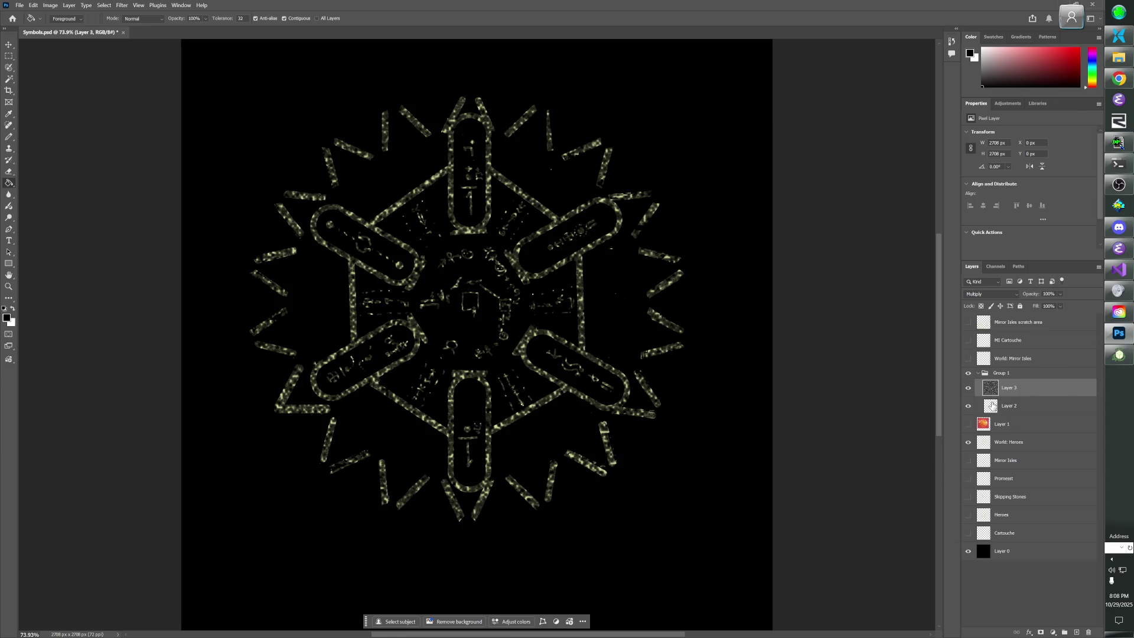
{"action": "left_click", "coordinate": [993, 405]}
{"action": "key", "text": "ctrl+plus"}
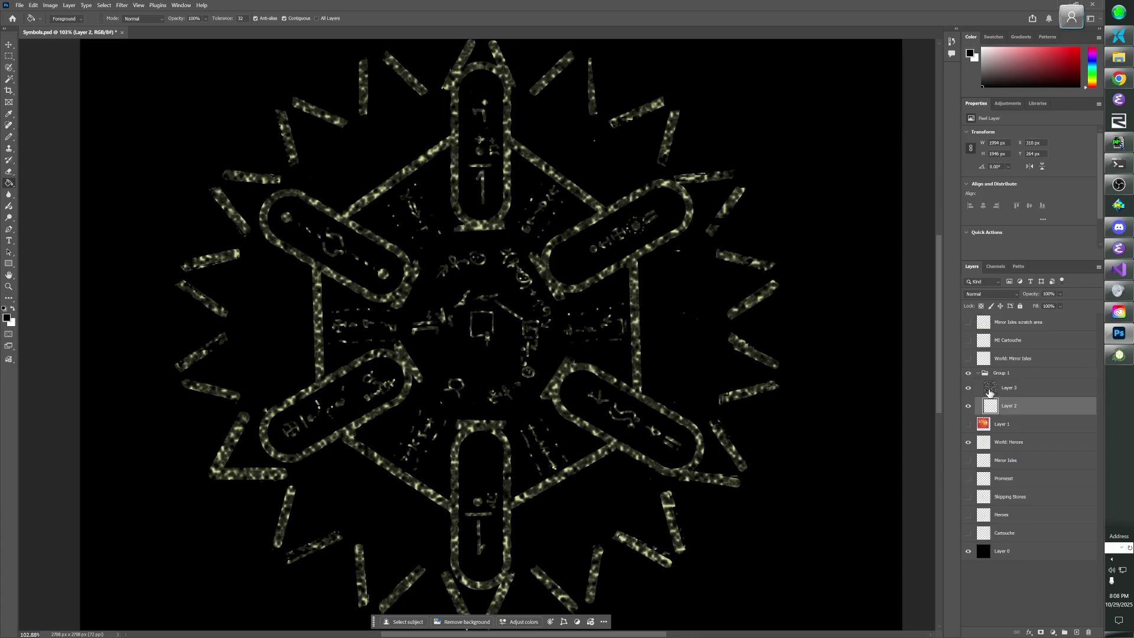
{"action": "left_click", "coordinate": [990, 391]}
{"action": "key", "text": "ctrl+0"}
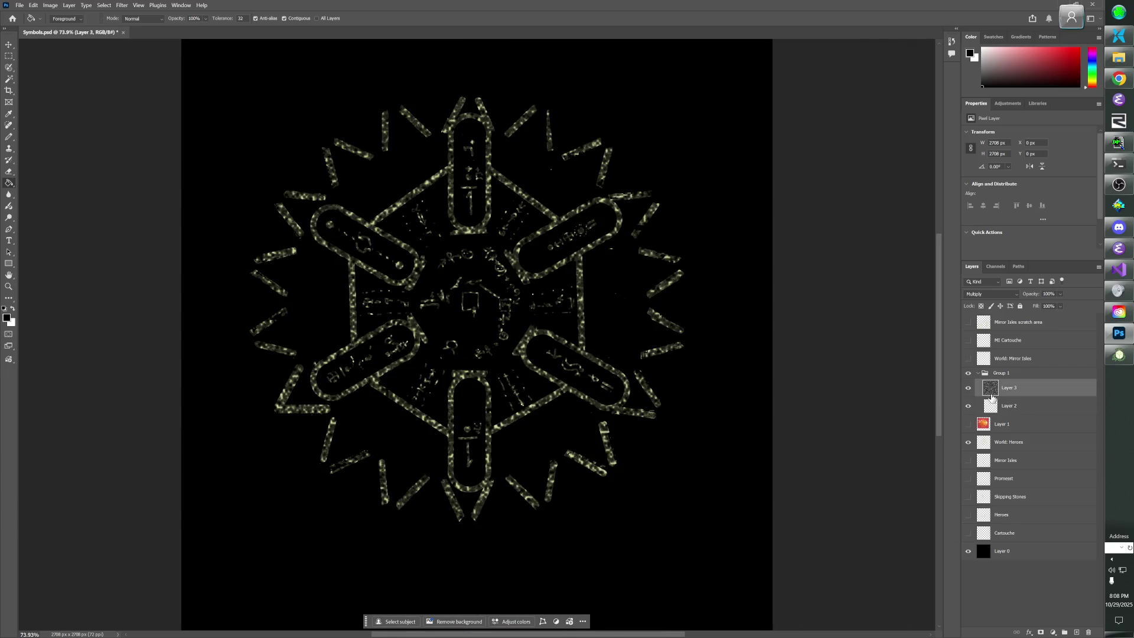
{"action": "left_click", "coordinate": [991, 395], "text": "alt"}
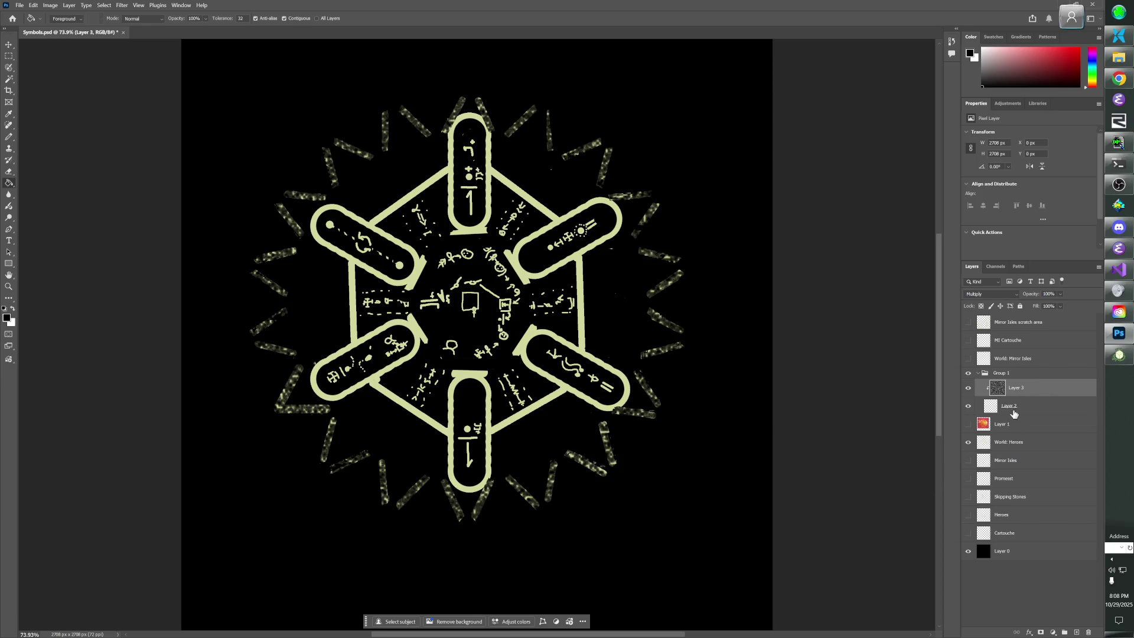
{"action": "key", "text": "ctrl+minus"}
{"action": "key", "text": "ctrl+minus"}
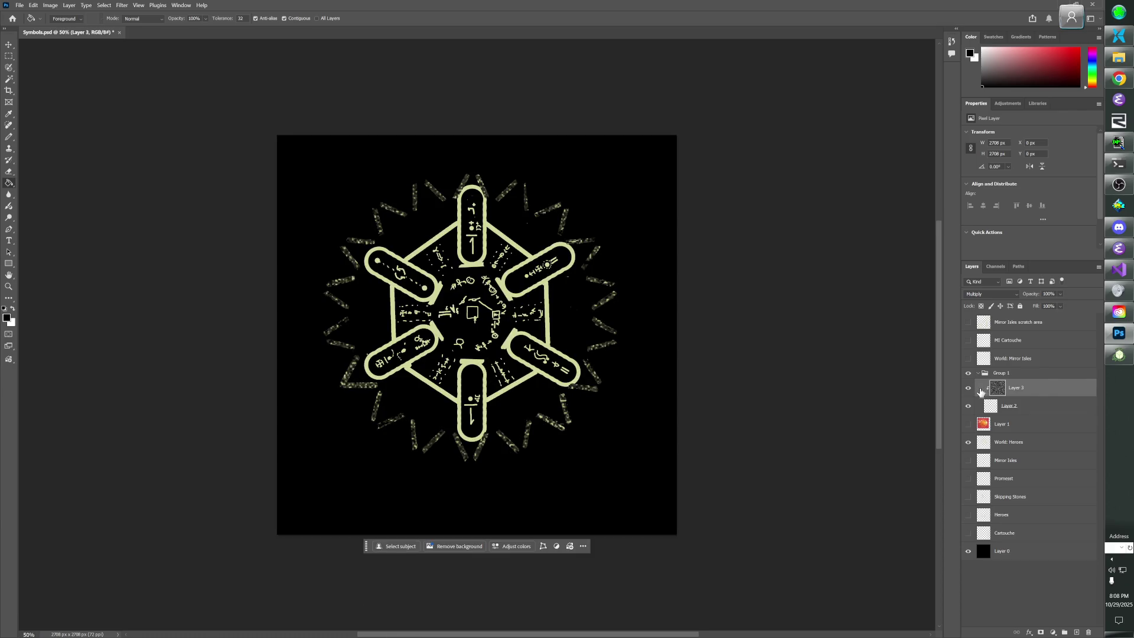
{"action": "left_click", "coordinate": [1002, 375]}
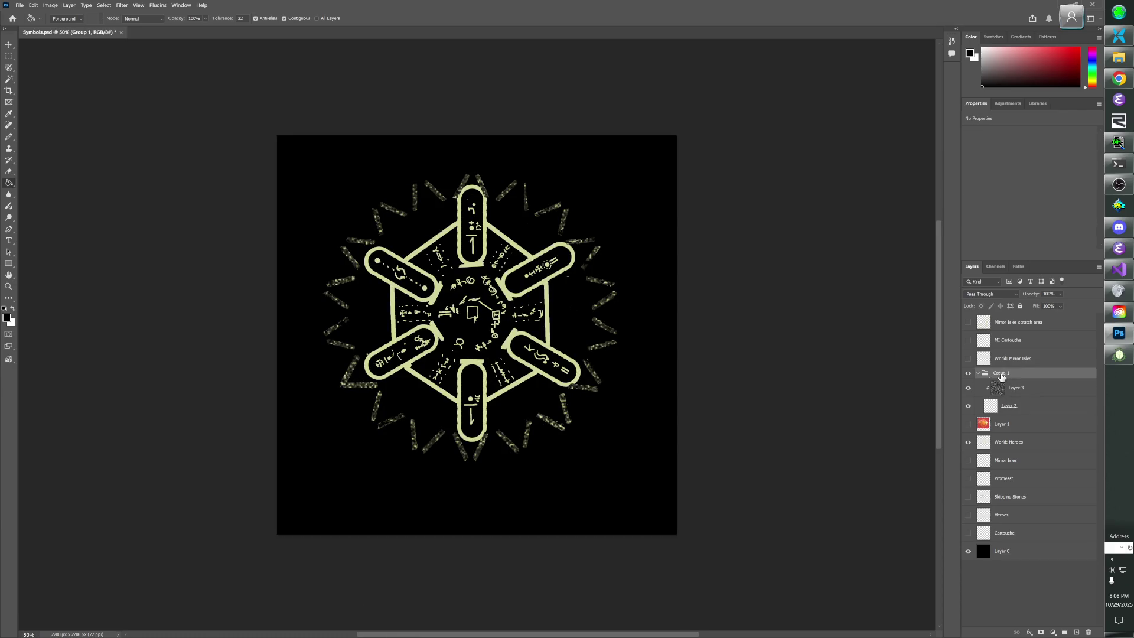
{"action": "key", "text": "ctrl+t"}
{"action": "left_click_drag", "start_coordinate": [679, 135], "coordinate": [843, 51]}
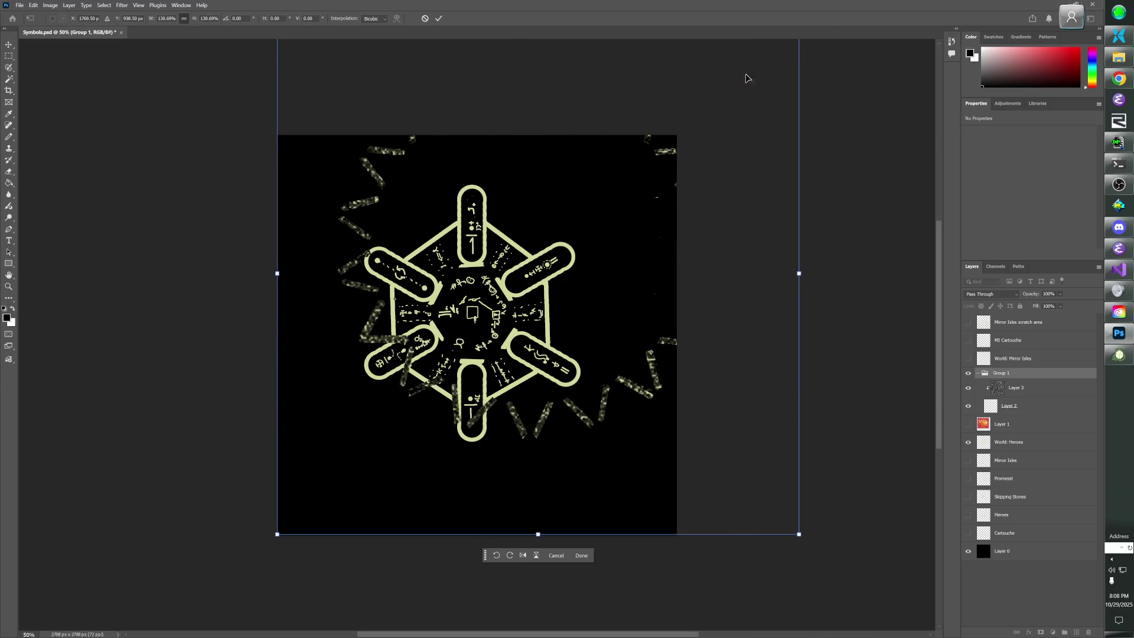
{"action": "type", "text": "176"}
Commit the Group 1 scale to about 129% and drag the ring down-left around the cartouche.
{"action": "key", "text": "Return"}
{"action": "left_click", "coordinate": [552, 221]}
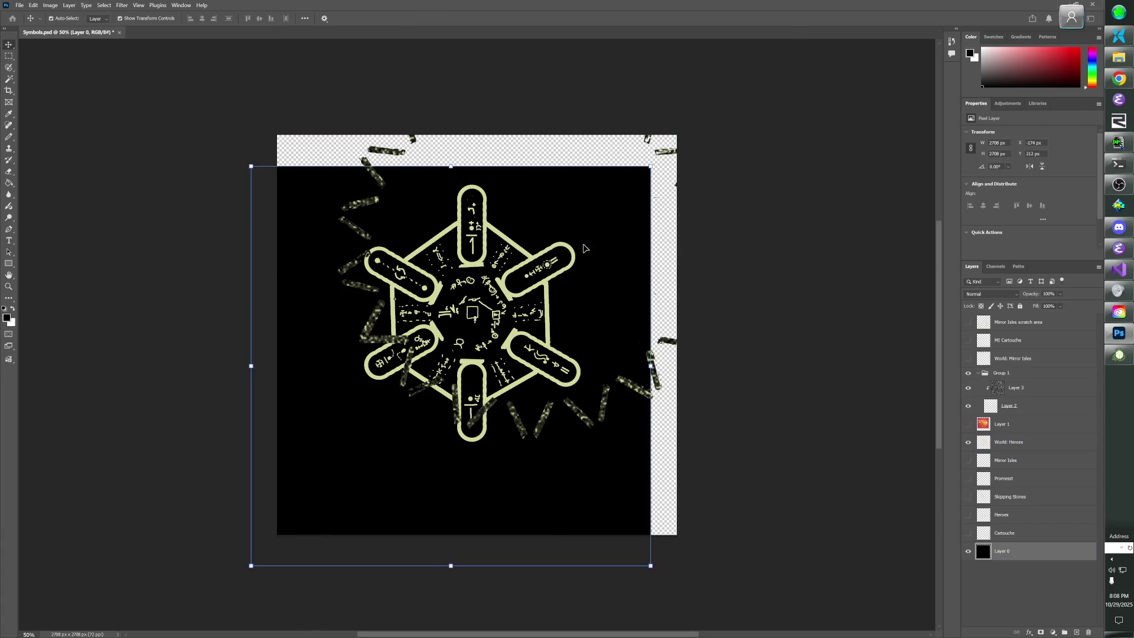
{"action": "left_click", "coordinate": [1002, 373]}
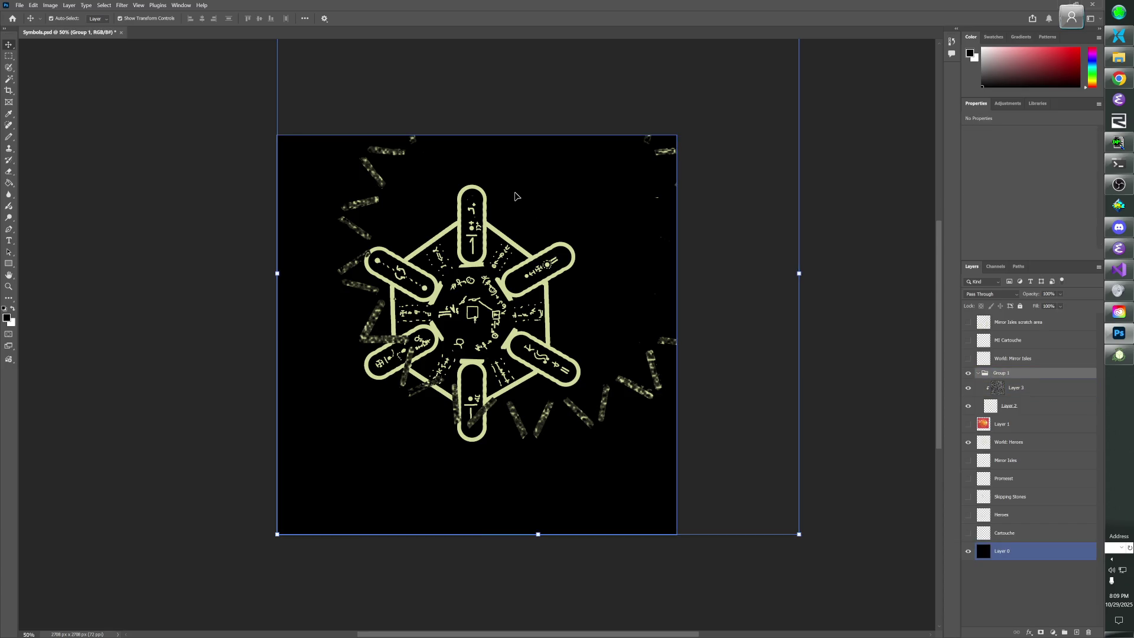
{"action": "left_click", "coordinate": [281, 139]}
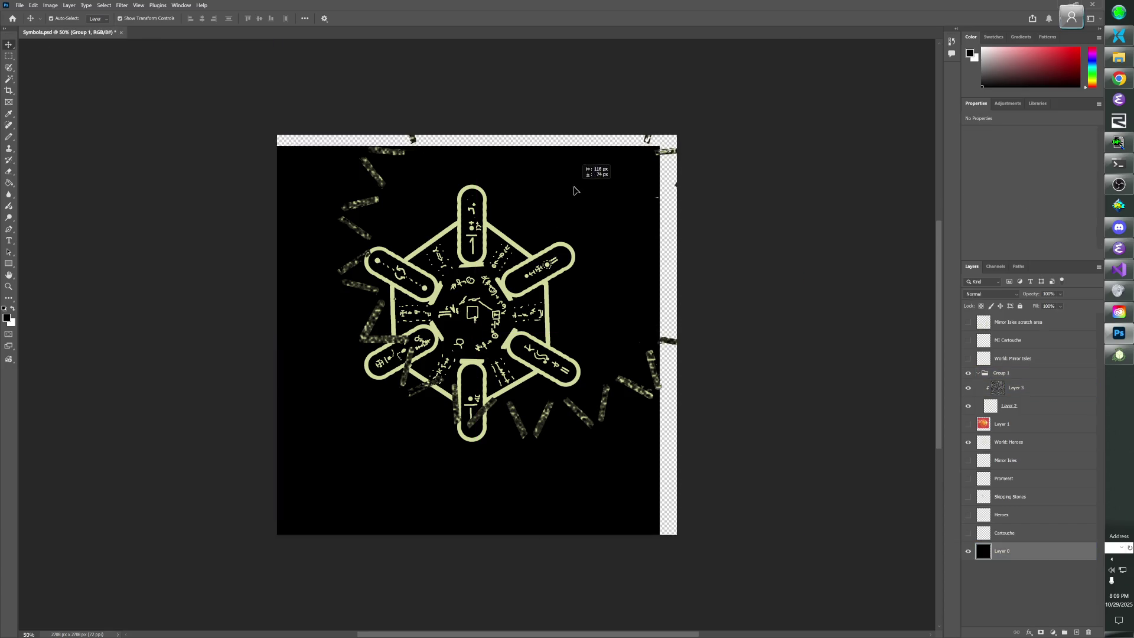
{"action": "left_click", "coordinate": [392, 159]}
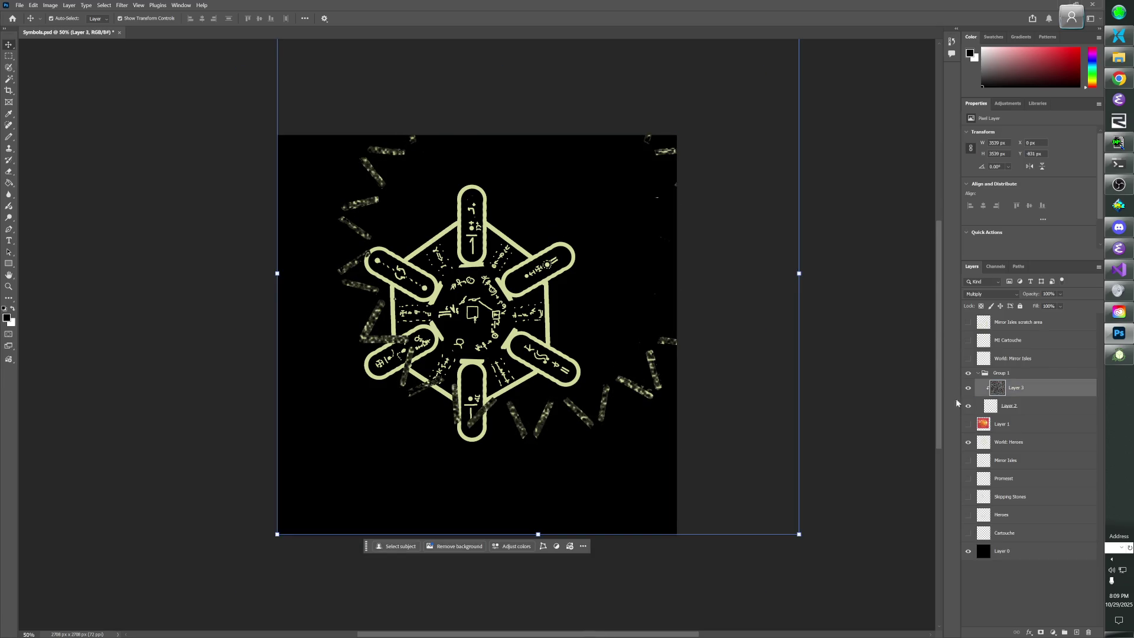
{"action": "left_click", "coordinate": [990, 404]}
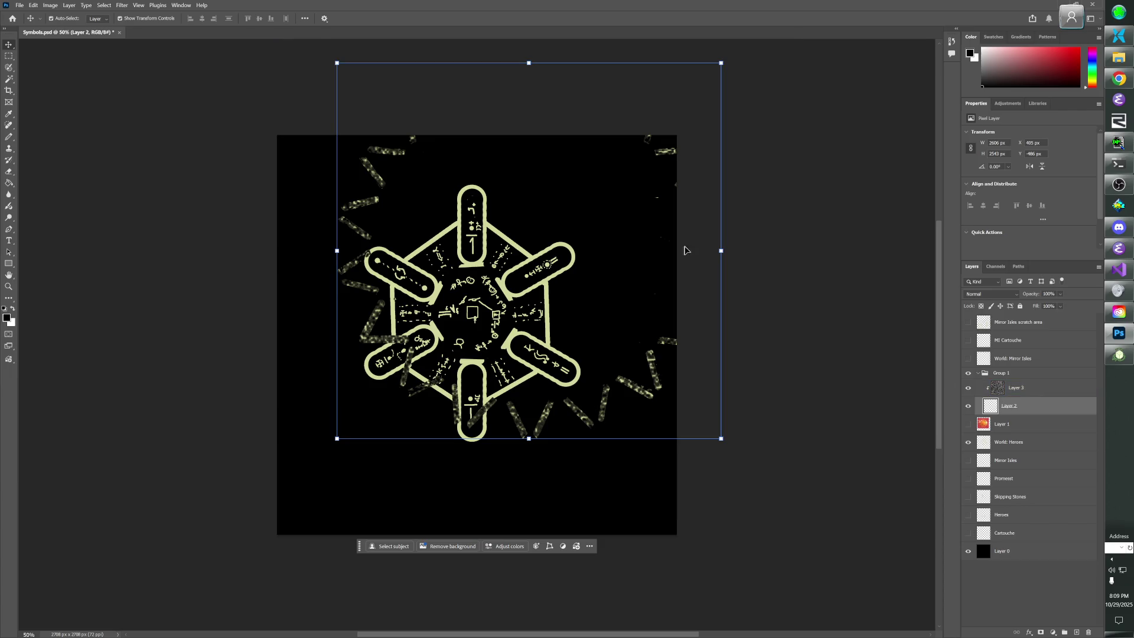
{"action": "left_click", "coordinate": [1001, 375]}
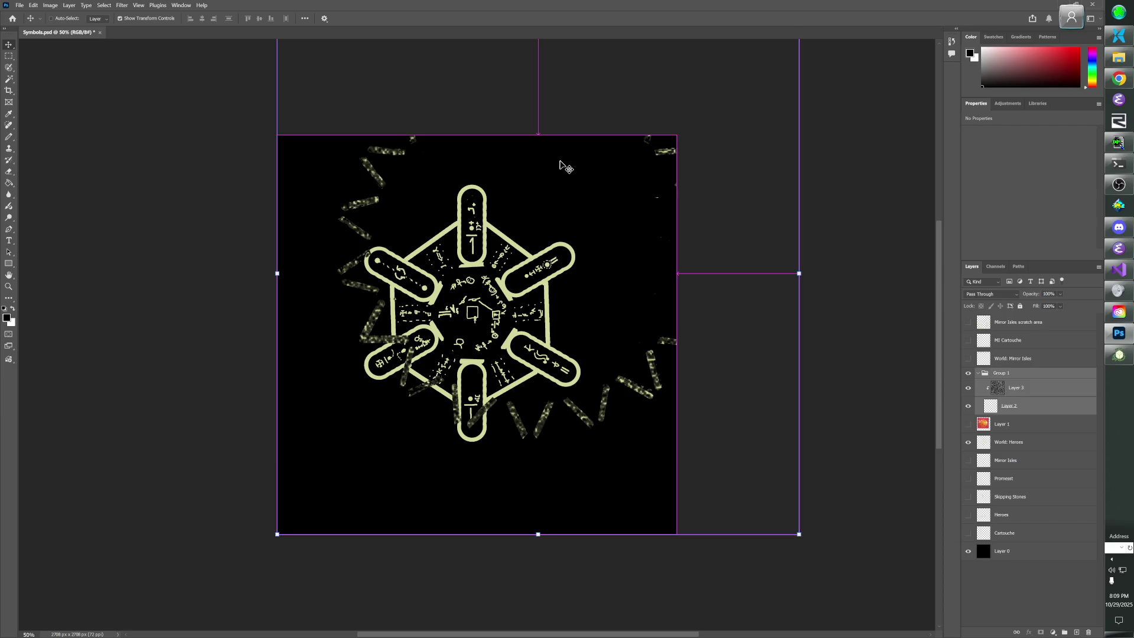
{"action": "mouse_move", "coordinate": [664, 153]}
{"action": "left_mouse_down"}
{"action": "mouse_move", "coordinate": [621, 192]}
{"action": "mouse_move", "coordinate": [611, 232]}
{"action": "mouse_move", "coordinate": [616, 220]}
{"action": "left_mouse_up"}
Nudge the ring layers about 57 px left with the Move tool, then clear the layer selection.
{"action": "left_click", "coordinate": [999, 374]}
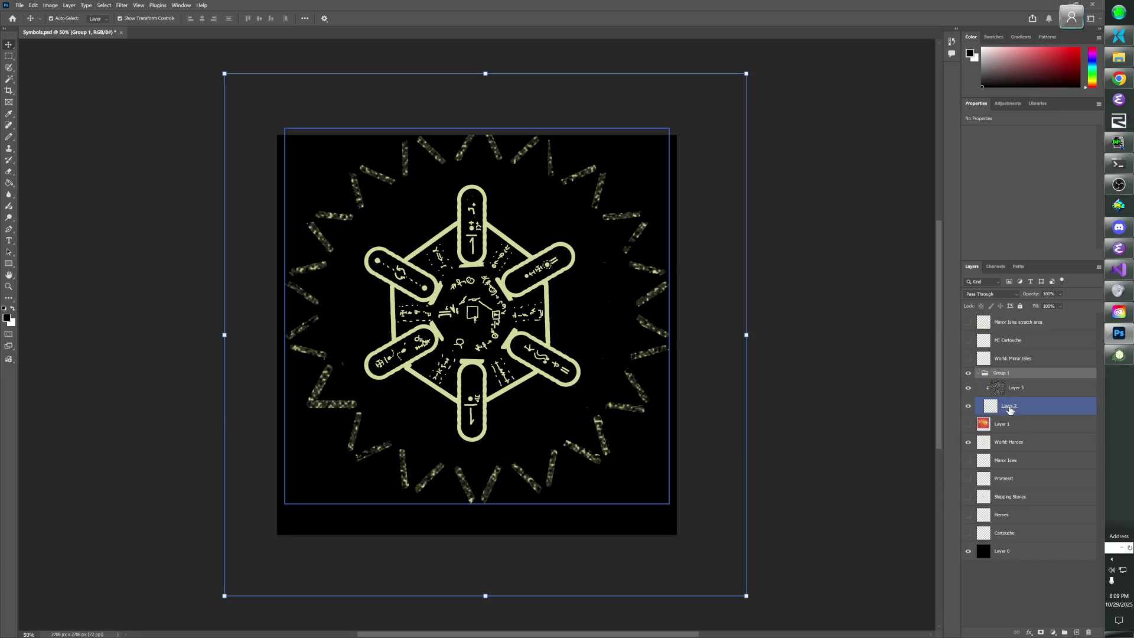
{"action": "left_click", "coordinate": [1009, 407], "text": "shift"}
{"action": "left_click", "coordinate": [534, 163]}
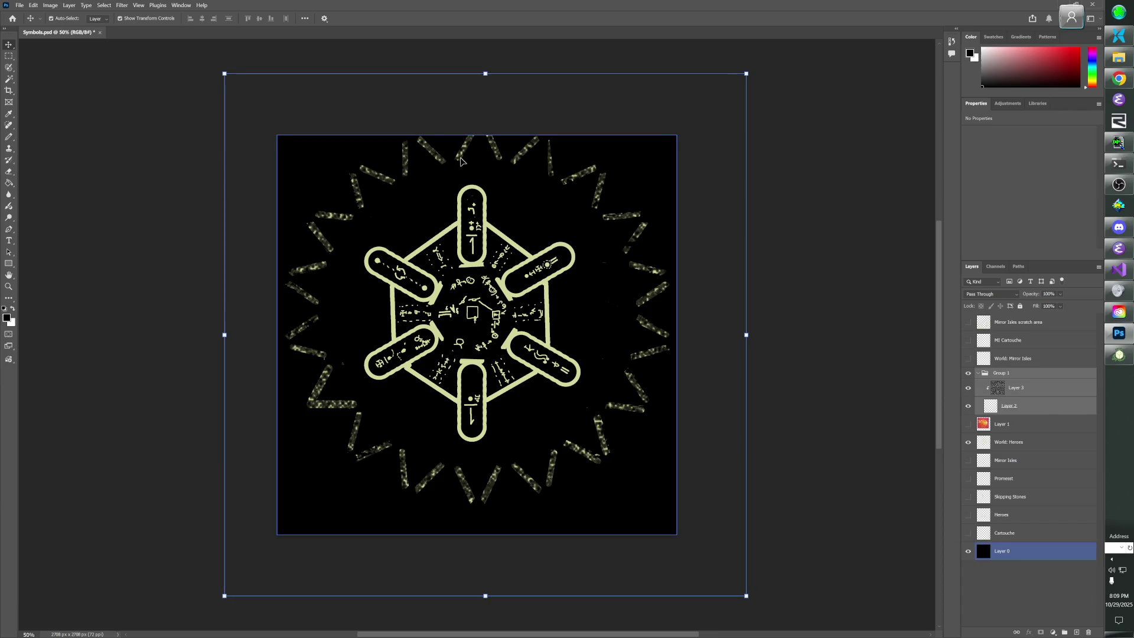
{"action": "left_click_drag", "start_coordinate": [459, 161], "coordinate": [455, 163]}
{"action": "left_click", "coordinate": [774, 362]}
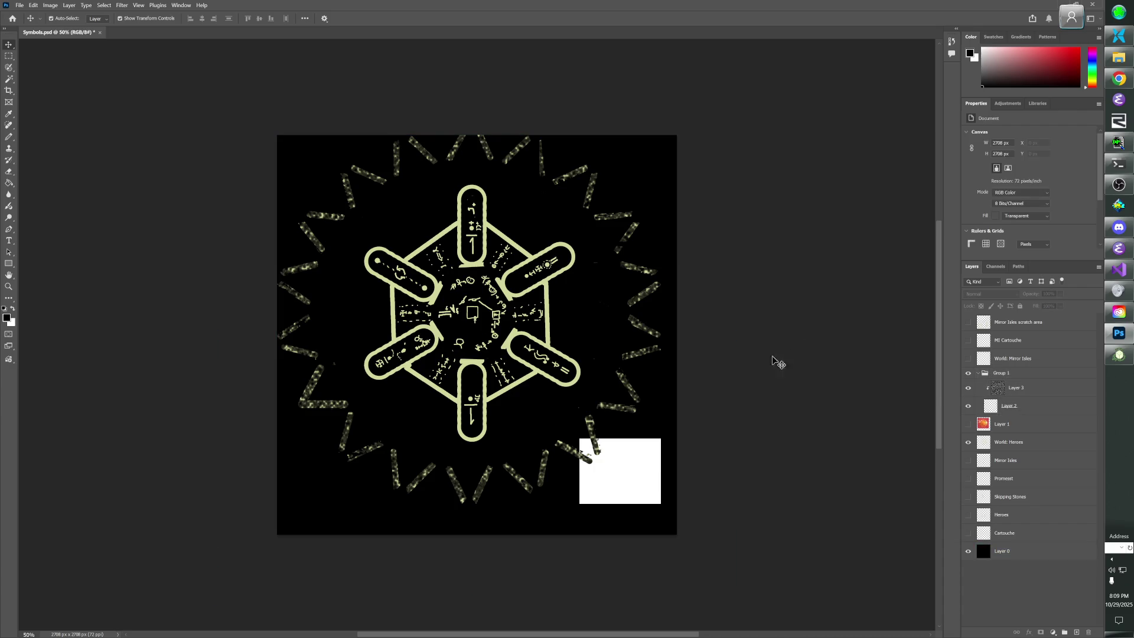
Select all and toggle the World: Heroes layer visibility to clear the stray white square.
{"action": "left_click", "coordinate": [656, 402]}
{"action": "key", "text": "ctrl+a"}
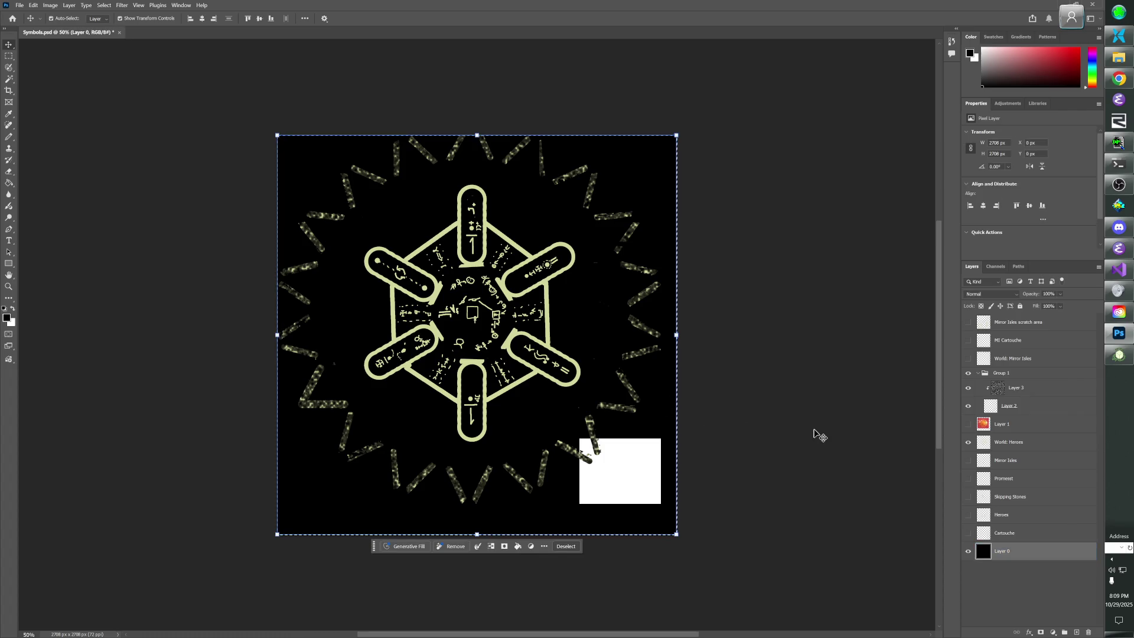
{"action": "left_click", "coordinate": [878, 473]}
{"action": "left_click", "coordinate": [969, 443]}
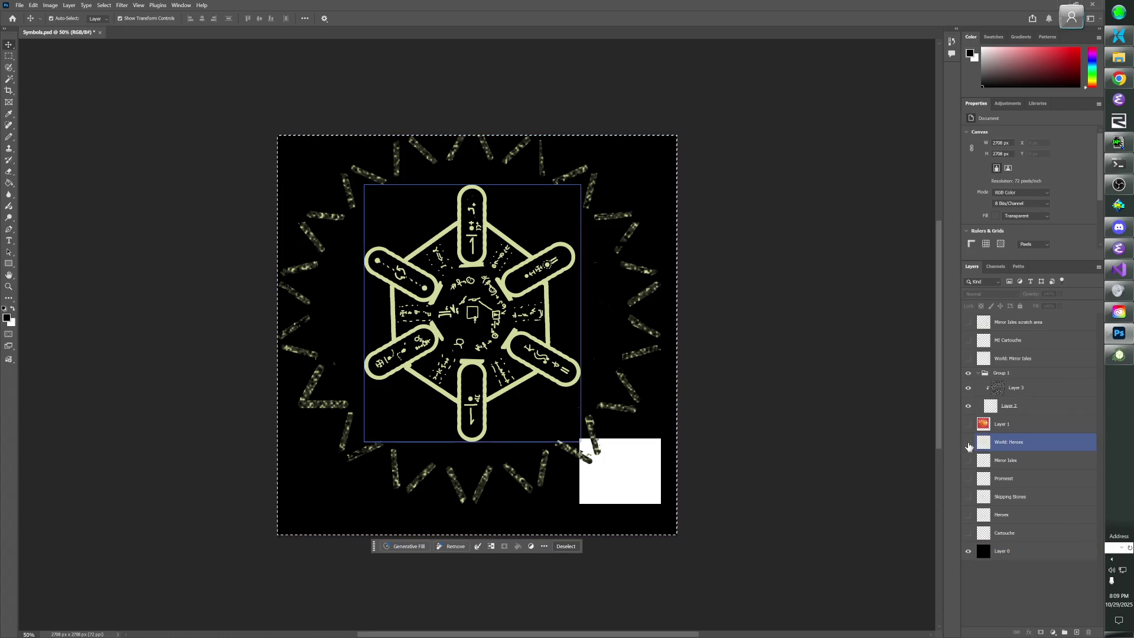
{"action": "left_click", "coordinate": [969, 443]}
{"action": "left_click", "coordinate": [969, 443]}
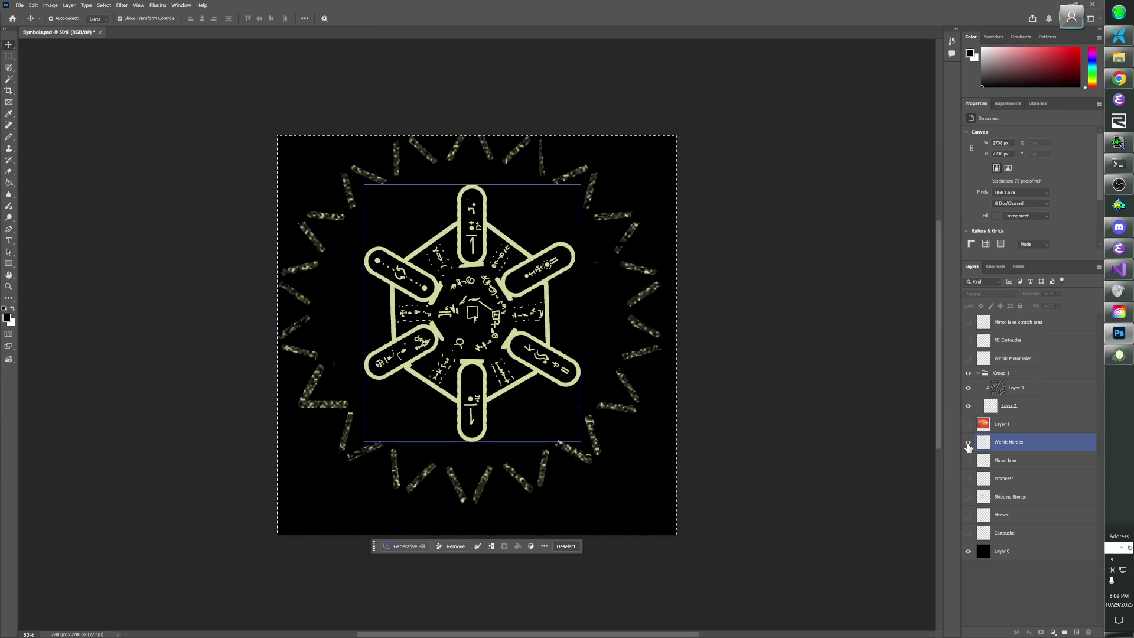
Deselect all layers, drop the canvas selection with Ctrl+D, and open the Windows Start menu.
{"action": "left_click", "coordinate": [748, 451]}
{"action": "left_click", "coordinate": [442, 323]}
{"action": "left_click", "coordinate": [192, 145]}
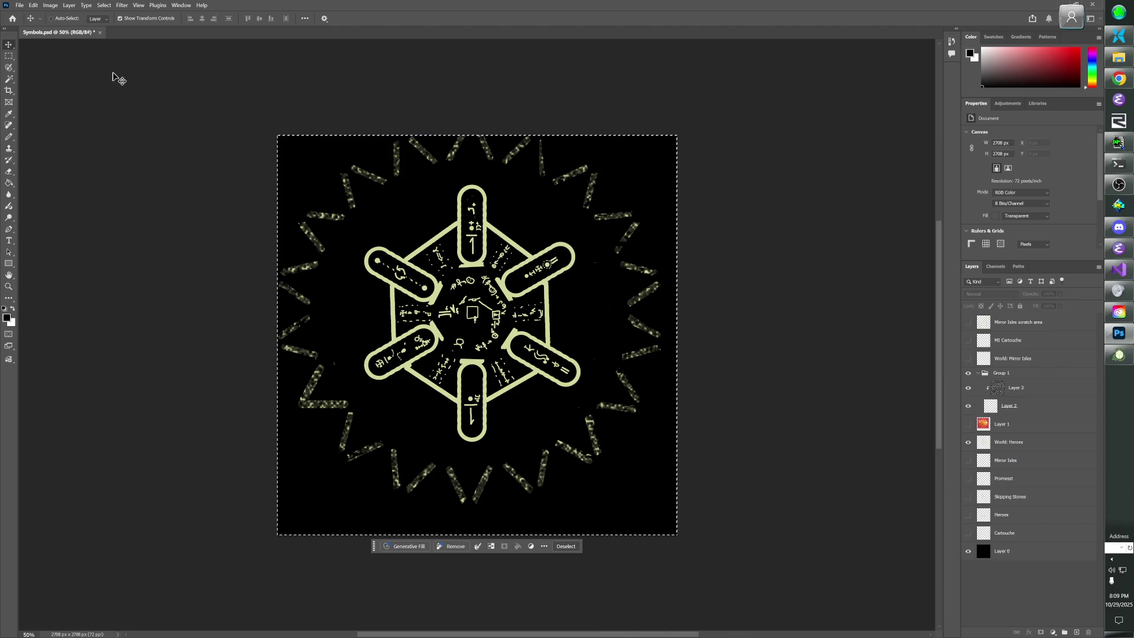
{"action": "key", "text": "ctrl+d"}
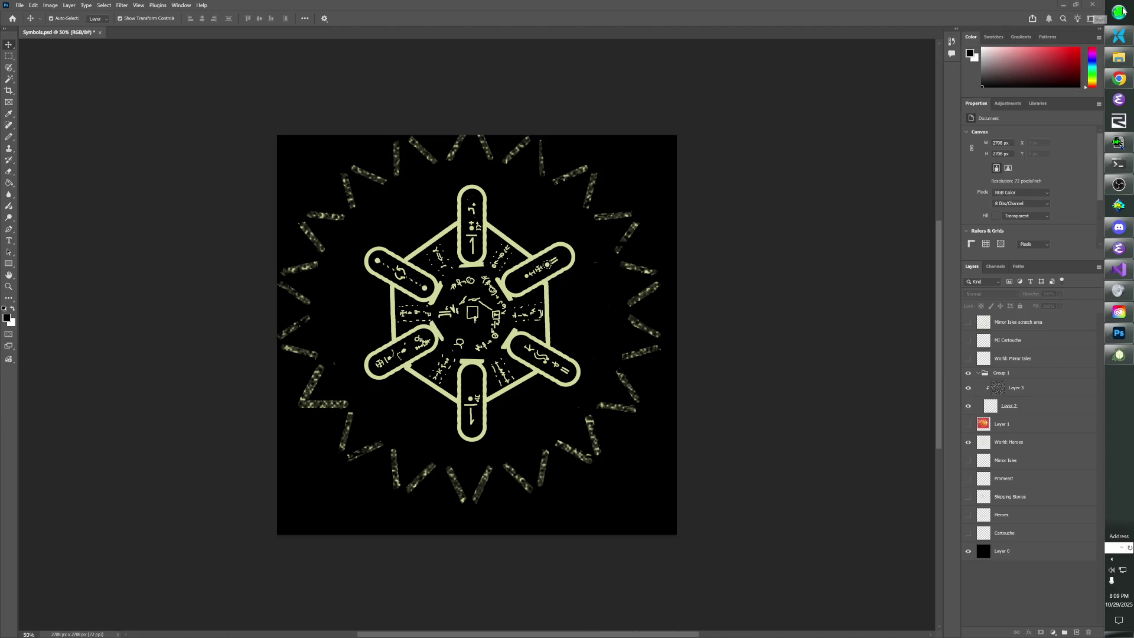
{"action": "left_click", "coordinate": [1120, 11]}
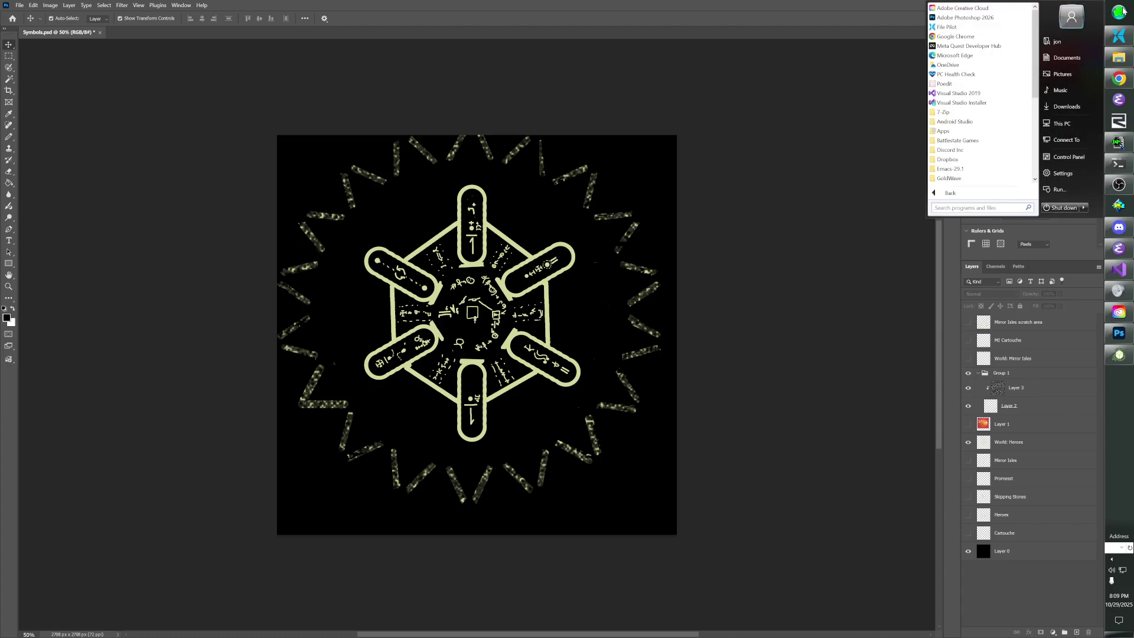
Launch Paint from Start search, then close it with Don't Save to discard the old sketch.
{"action": "type", "text": "paint"}
{"action": "key", "text": "Return"}
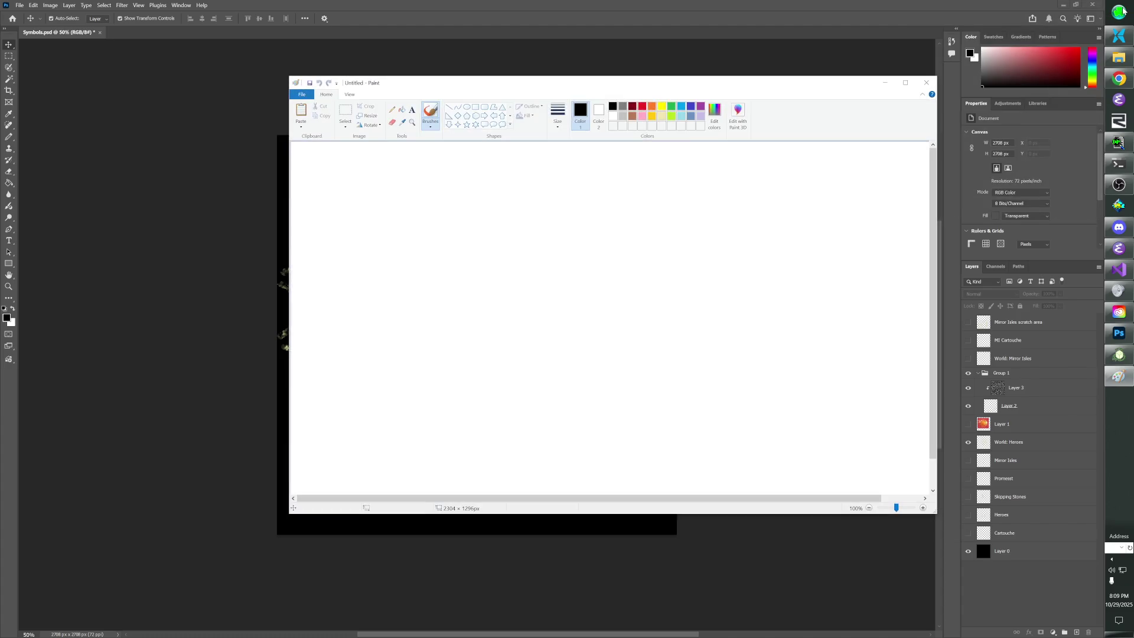
{"action": "left_click", "coordinate": [1118, 354]}
{"action": "left_click", "coordinate": [1118, 354]}
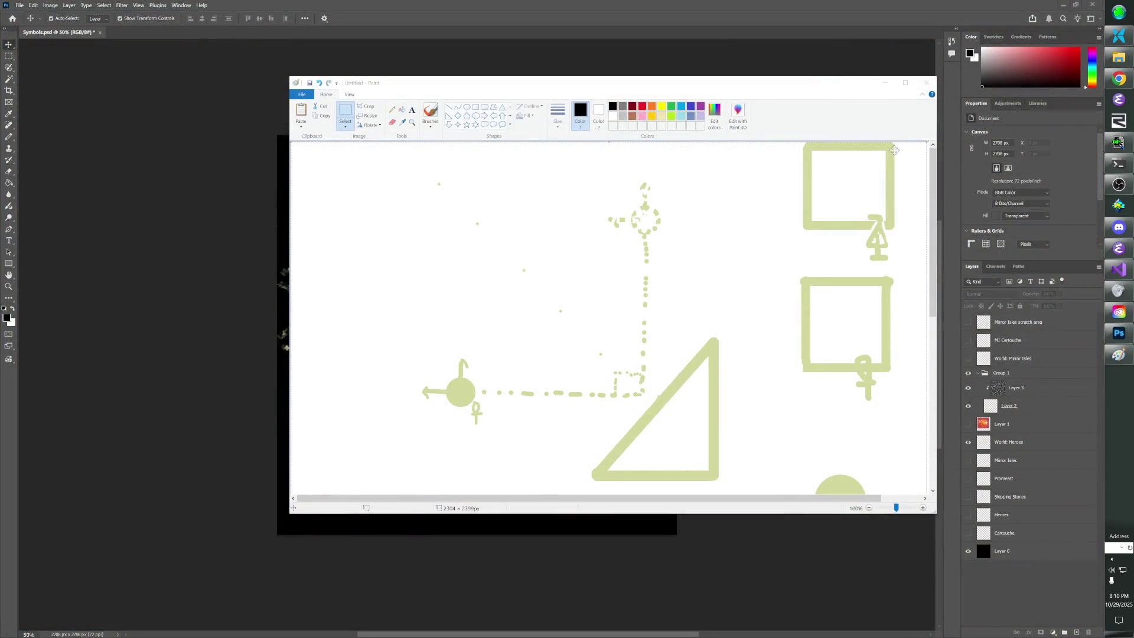
{"action": "left_click", "coordinate": [926, 86]}
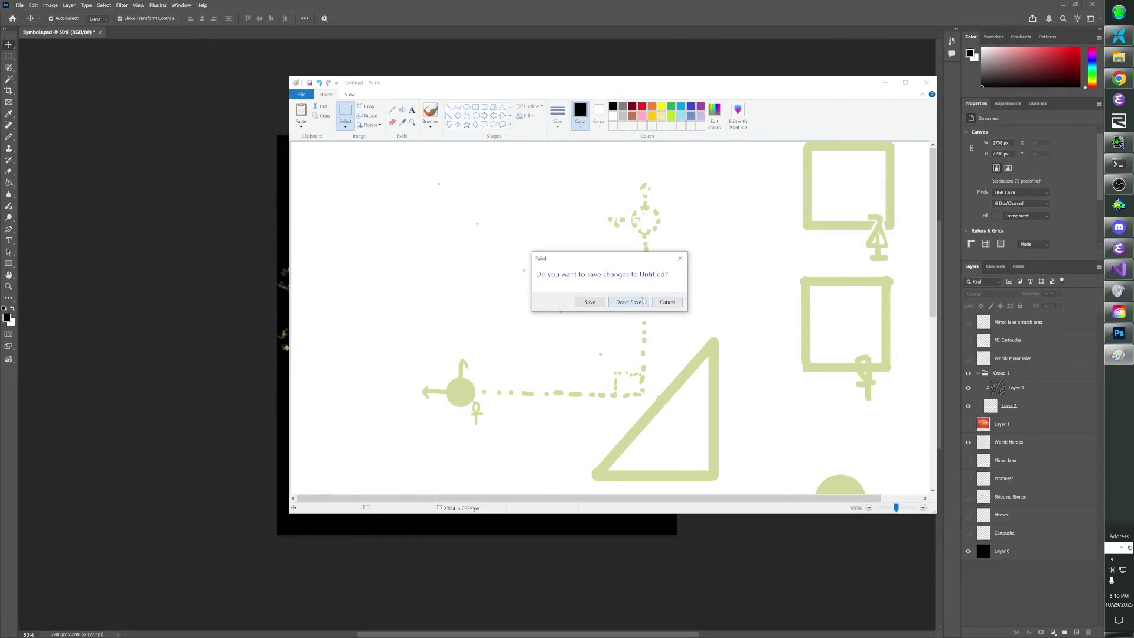
{"action": "left_click", "coordinate": [631, 302]}
{"action": "left_click", "coordinate": [1004, 551]}
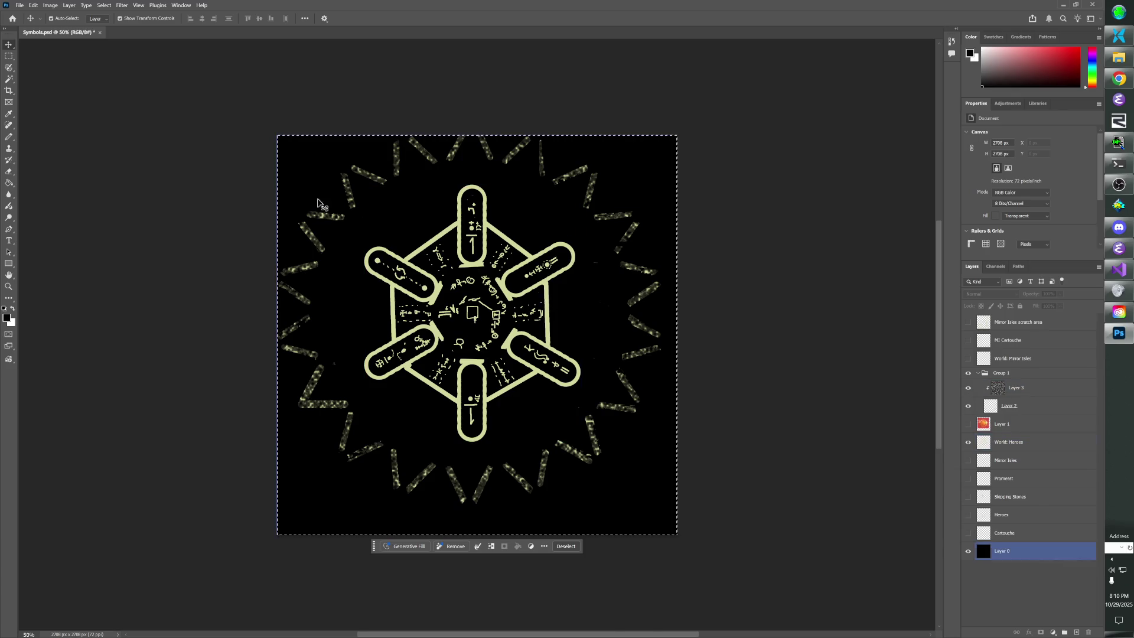
Snip the cartouche canvas corner to corner with Win+Shift+S, then switch to the ChatGPT browser window.
{"action": "key", "text": "super+shift+s"}
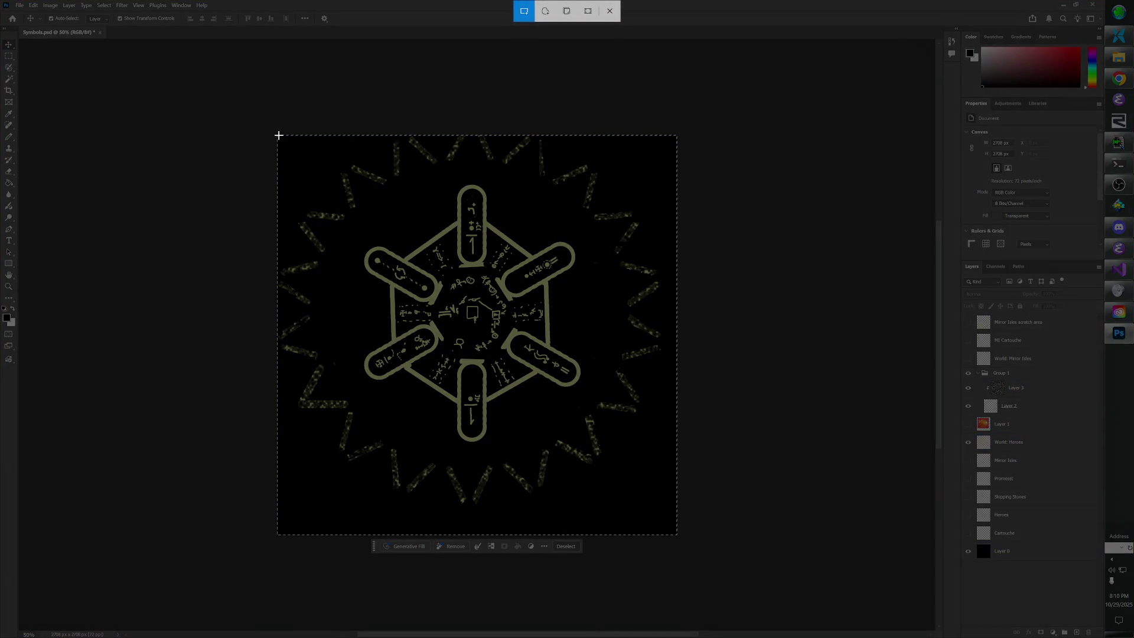
{"action": "mouse_move", "coordinate": [277, 135]}
{"action": "left_mouse_down"}
{"action": "mouse_move", "coordinate": [577, 380]}
{"action": "mouse_move", "coordinate": [676, 511]}
{"action": "mouse_move", "coordinate": [677, 536]}
{"action": "left_mouse_up"}
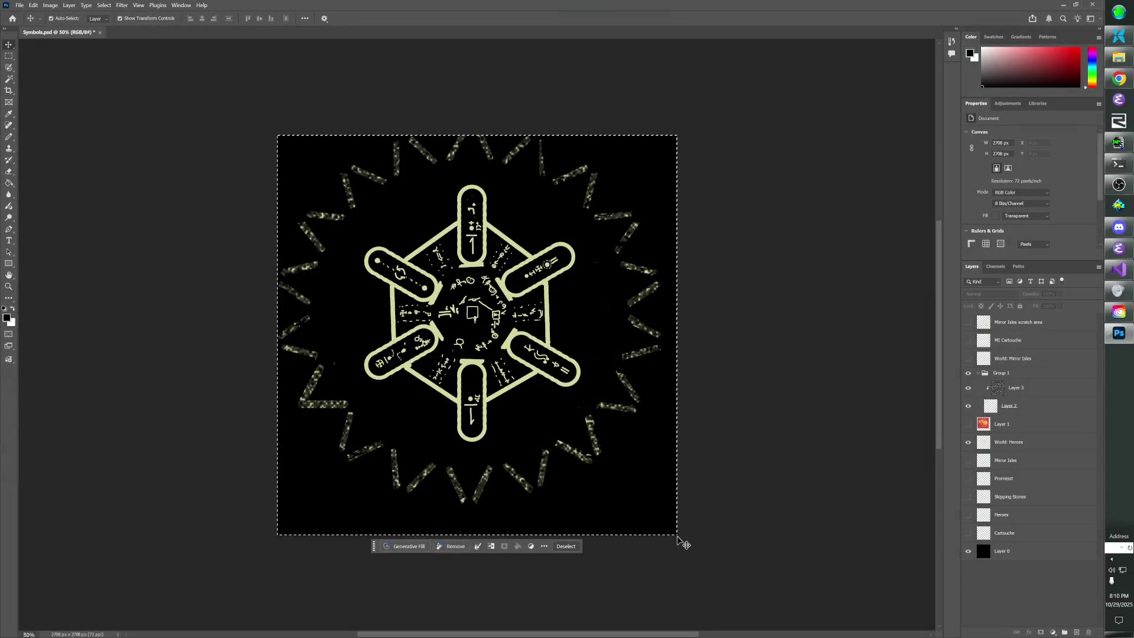
{"action": "key", "text": "alt+Tab"}
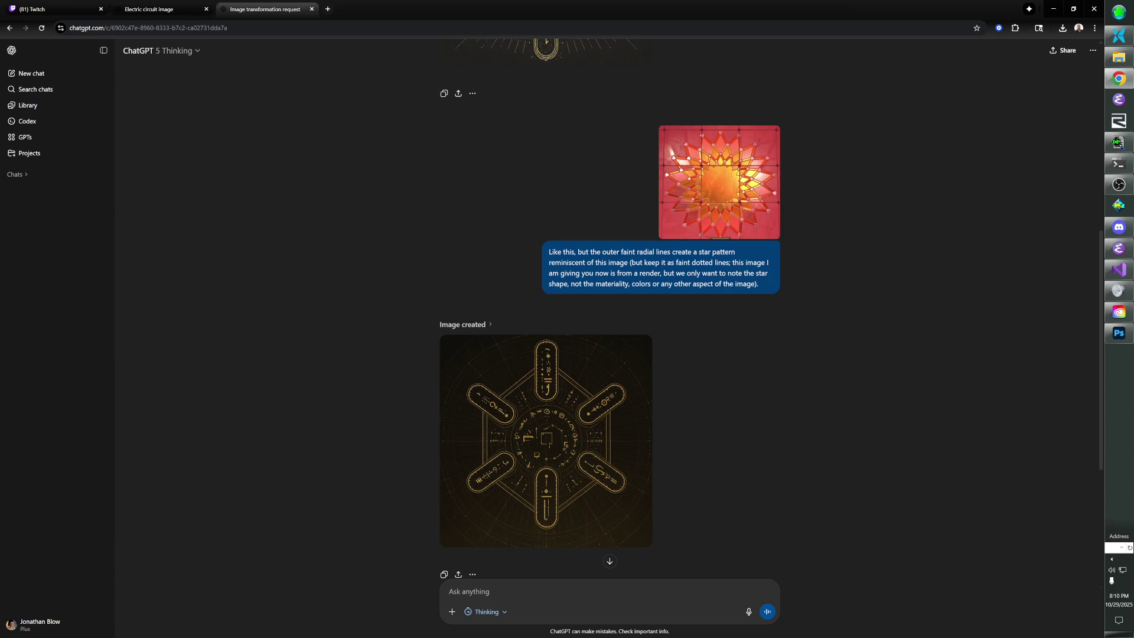
Branch the Electric circuit image chat into a new chat from its generated gold hexagon image.
{"action": "scroll", "coordinate": [638, 486], "scroll_direction": "up", "scroll_amount": 7}
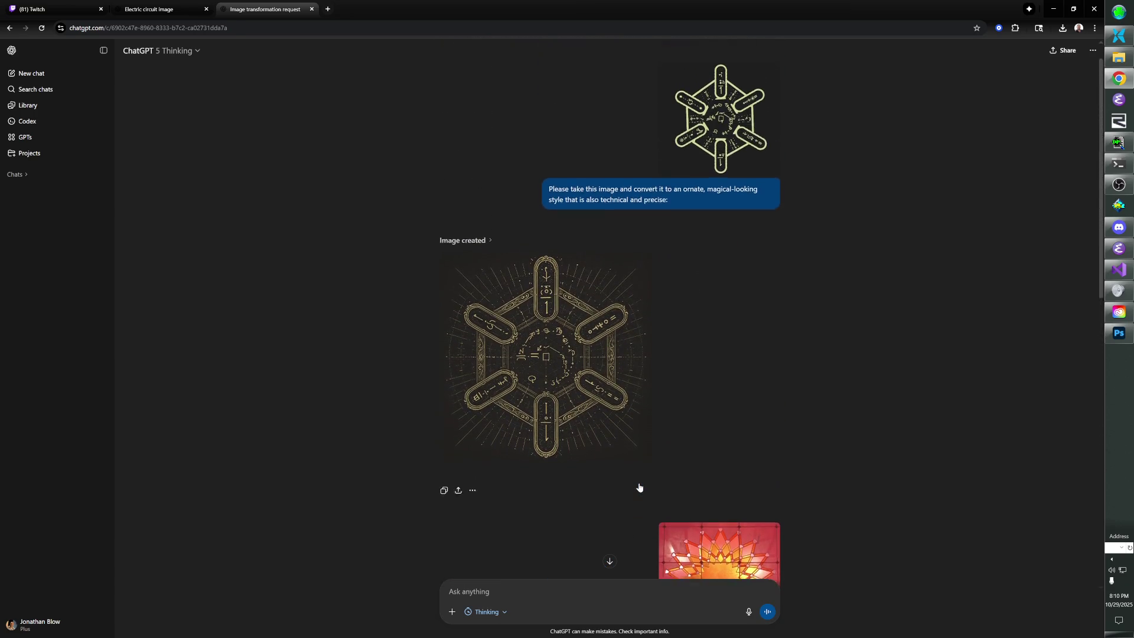
{"action": "key", "text": "ctrl+shift+Tab"}
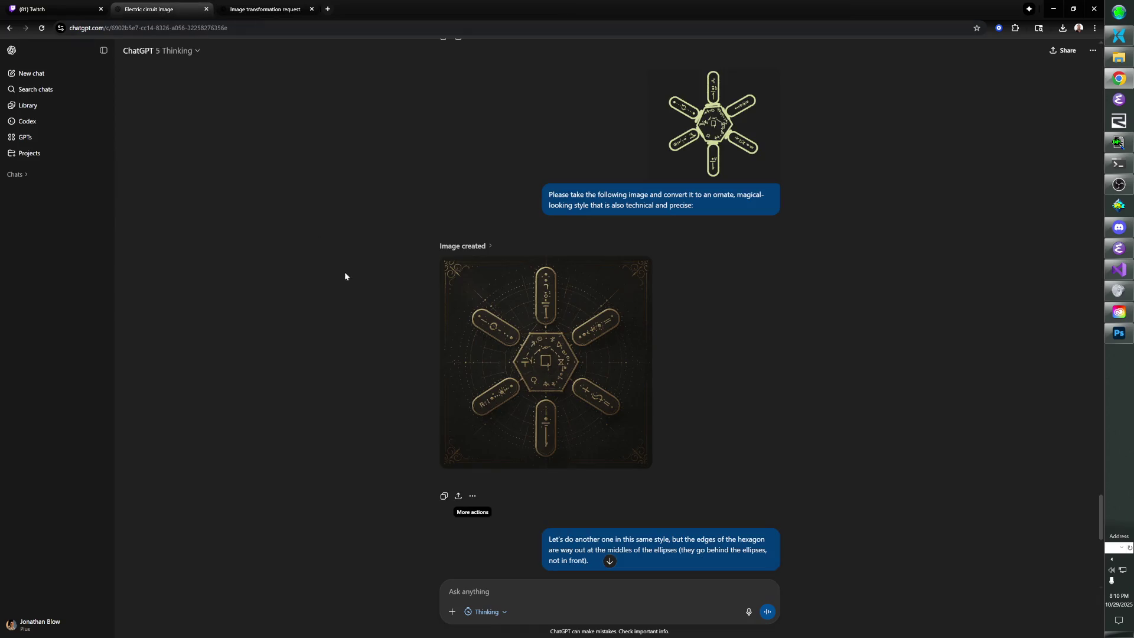
{"action": "left_click", "coordinate": [473, 495]}
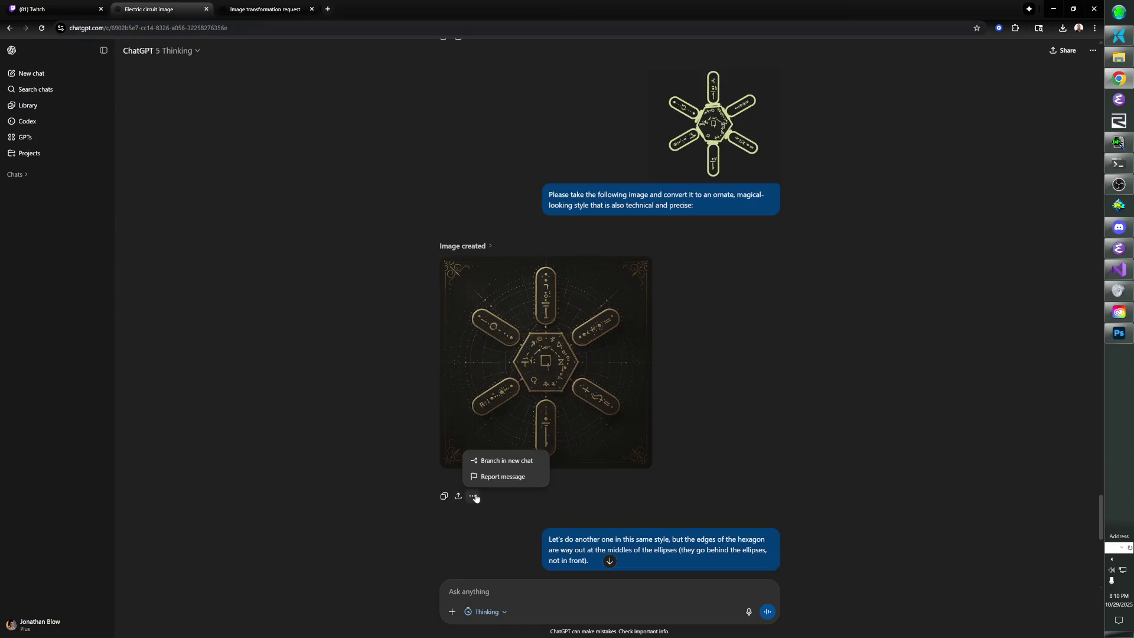
{"action": "left_click", "coordinate": [511, 463]}
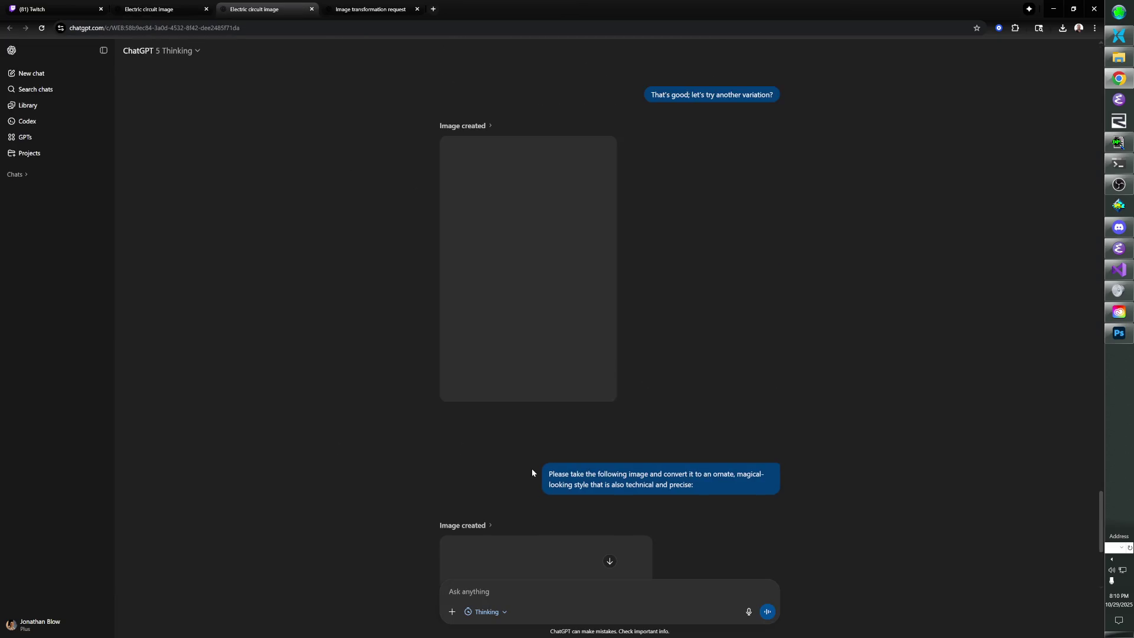
Send a 'Please do this image…' request with the pasted cartouche screenshot in the branched chat.
{"action": "scroll", "coordinate": [548, 525], "scroll_direction": "down", "scroll_amount": 5}
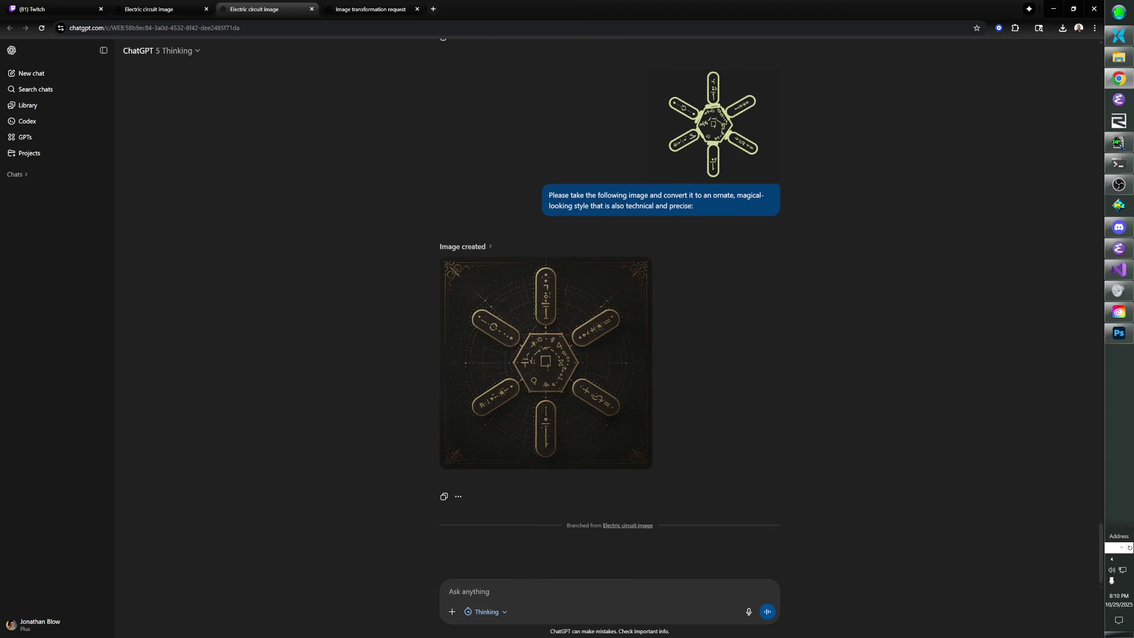
{"action": "type", "text": "Please do this image in that same style. Say hi to y"}
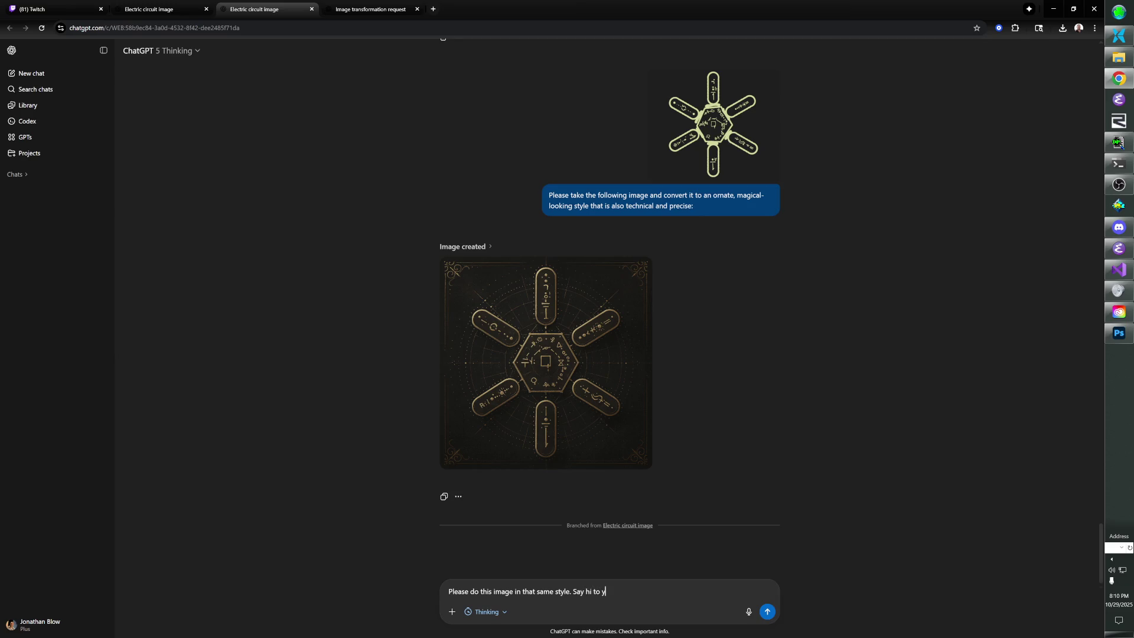
{"action": "type", "text": "."}
{"action": "key", "text": "ctrl+v"}
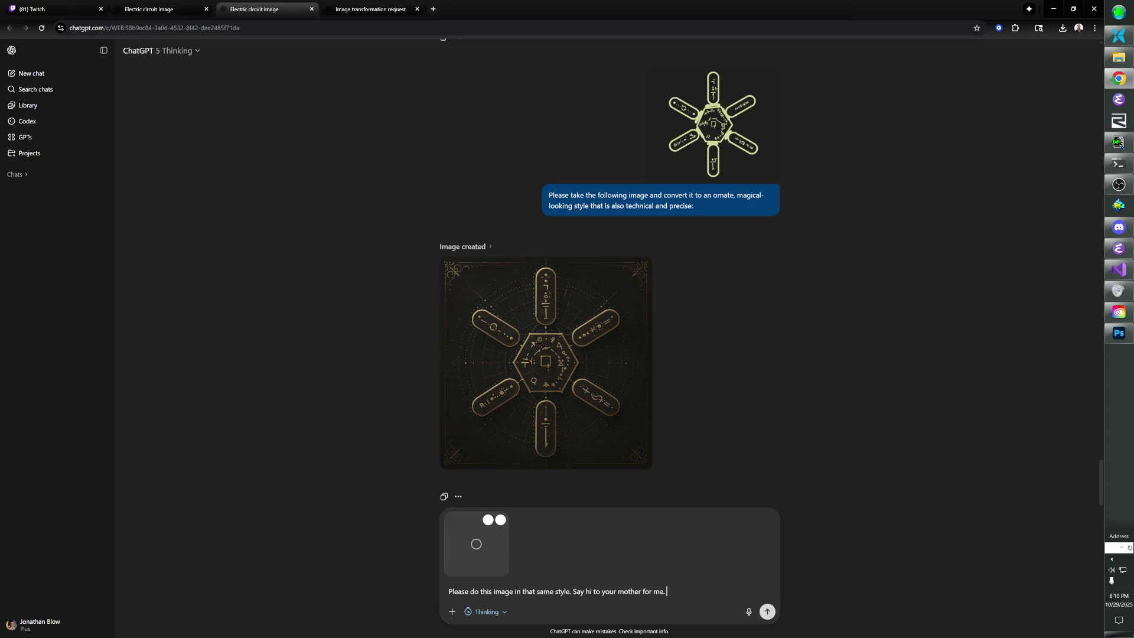
{"action": "left_click", "coordinate": [767, 611]}
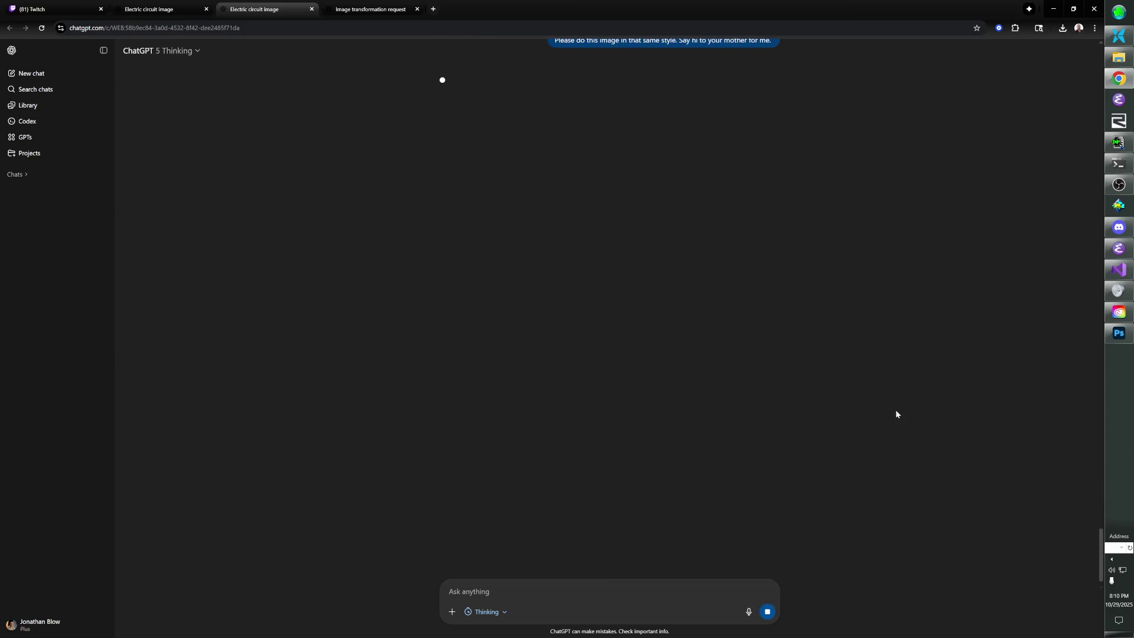
{"action": "scroll", "coordinate": [662, 291], "scroll_direction": "up", "scroll_amount": 2}
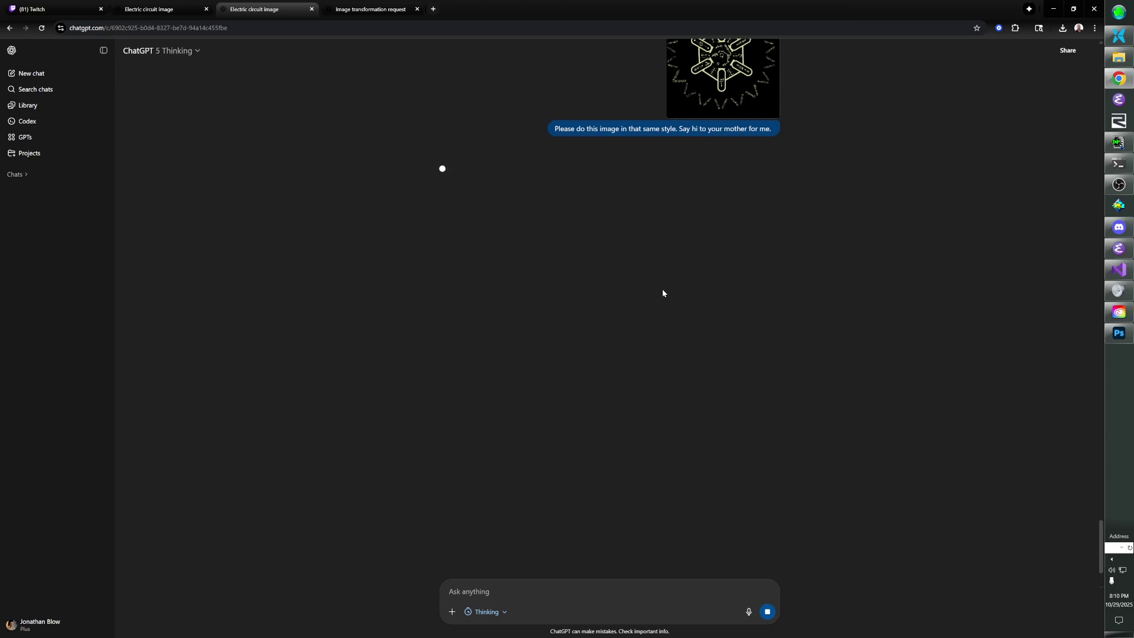